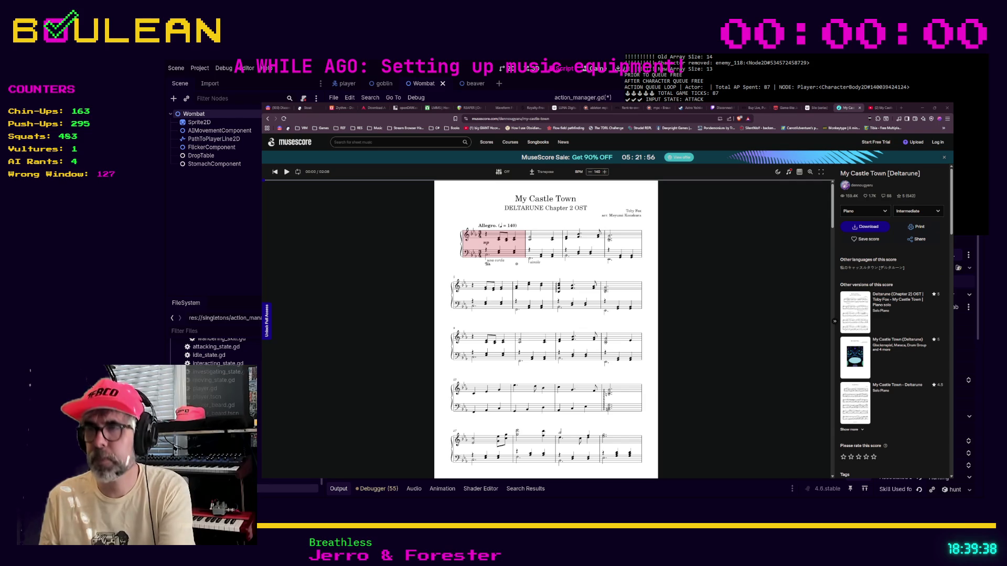
Step: Return to the My Castle Town score and scroll down to its later systems
{"action": "left_click", "coordinate": [923, 108]}
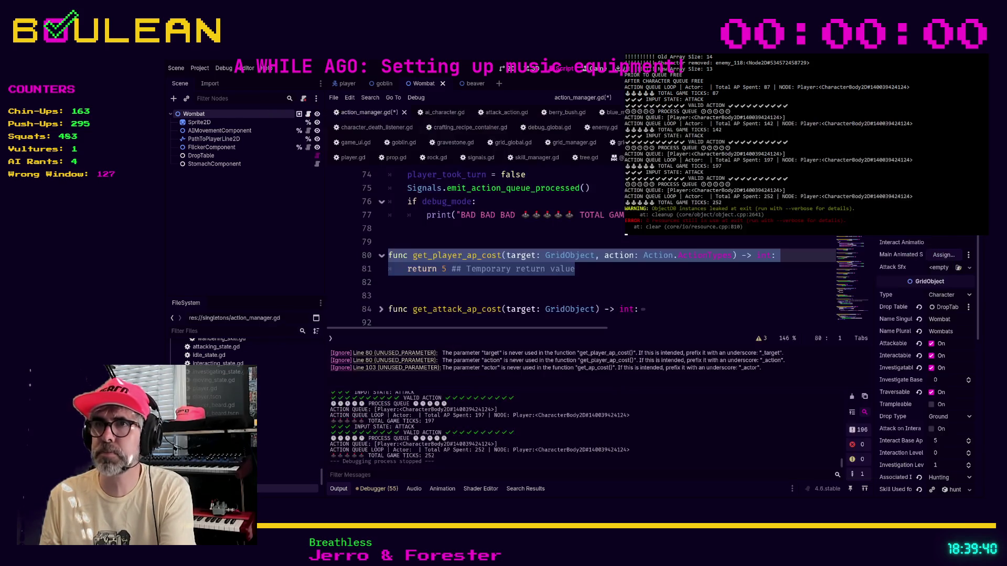
{"action": "key", "text": "alt+Tab"}
{"action": "scroll", "coordinate": [565, 360], "scroll_direction": "down", "scroll_amount": 10}
{"action": "scroll", "coordinate": [565, 360], "scroll_direction": "down", "scroll_amount": 10}
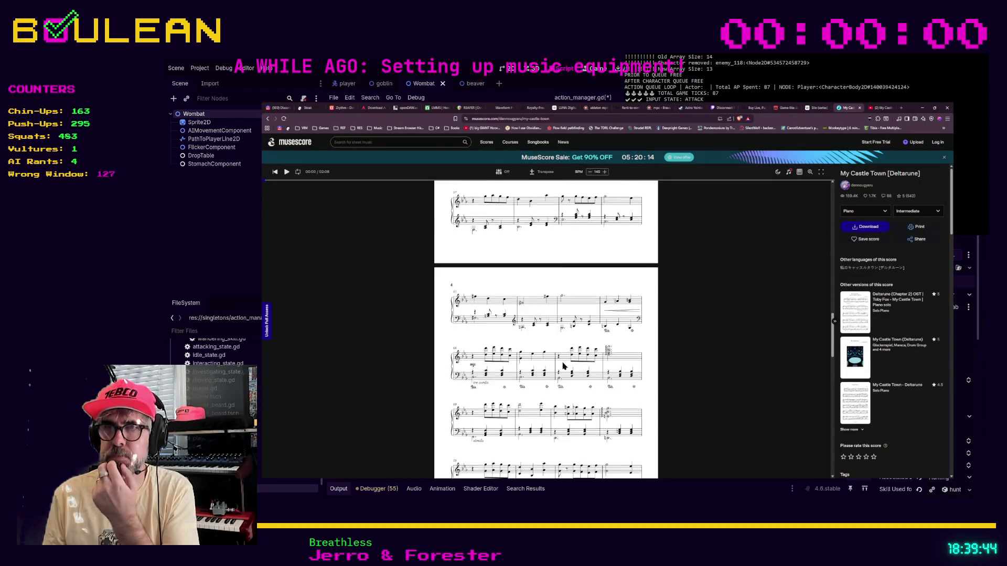
{"action": "scroll", "coordinate": [562, 366], "scroll_direction": "down", "scroll_amount": 5}
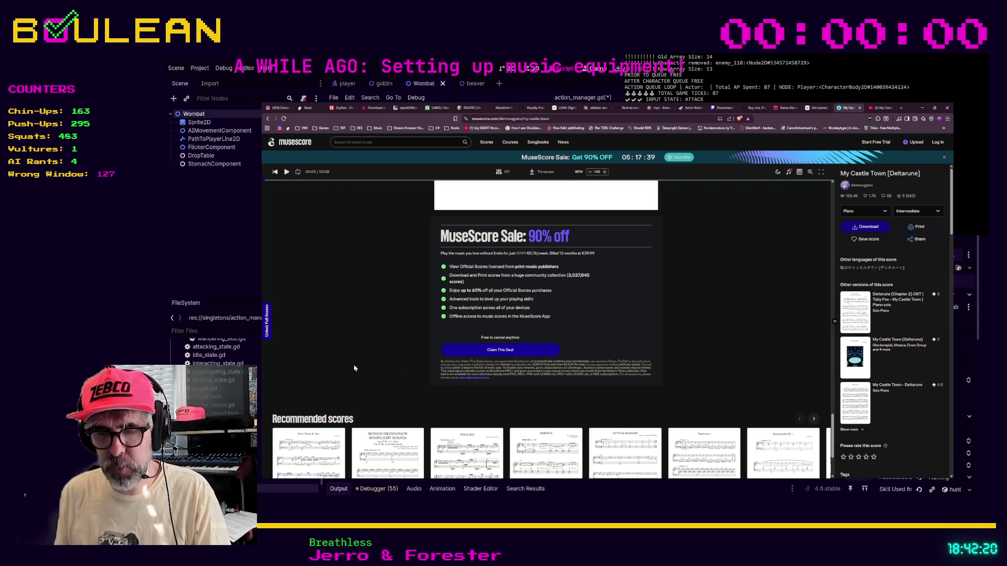
Step: Search 'key with three flats' in a new tab, then minimize the browser
{"action": "key", "text": "ctrl+t"}
{"action": "type", "text": "key with three flats"}
{"action": "key", "text": "Return"}
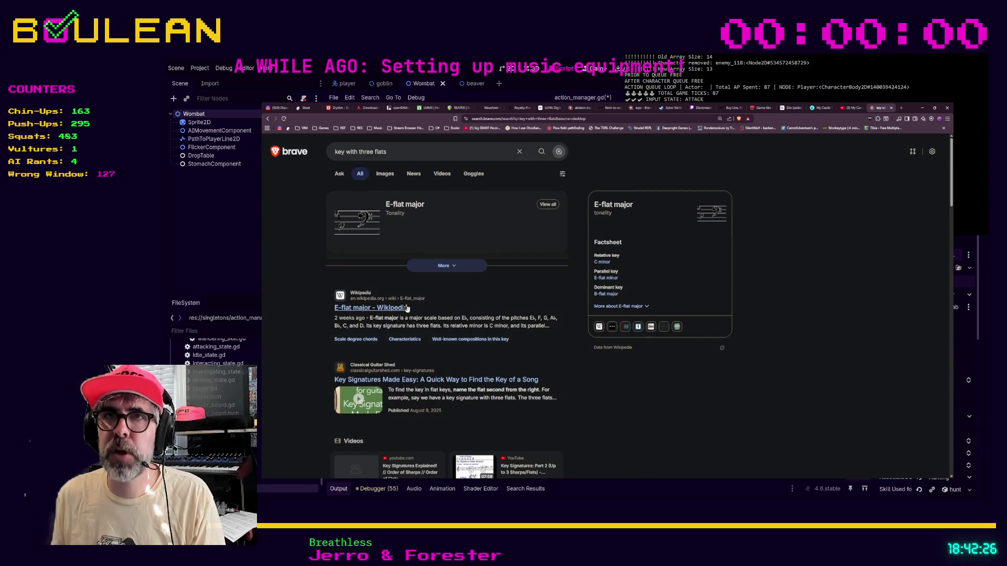
{"action": "left_click", "coordinate": [921, 108]}
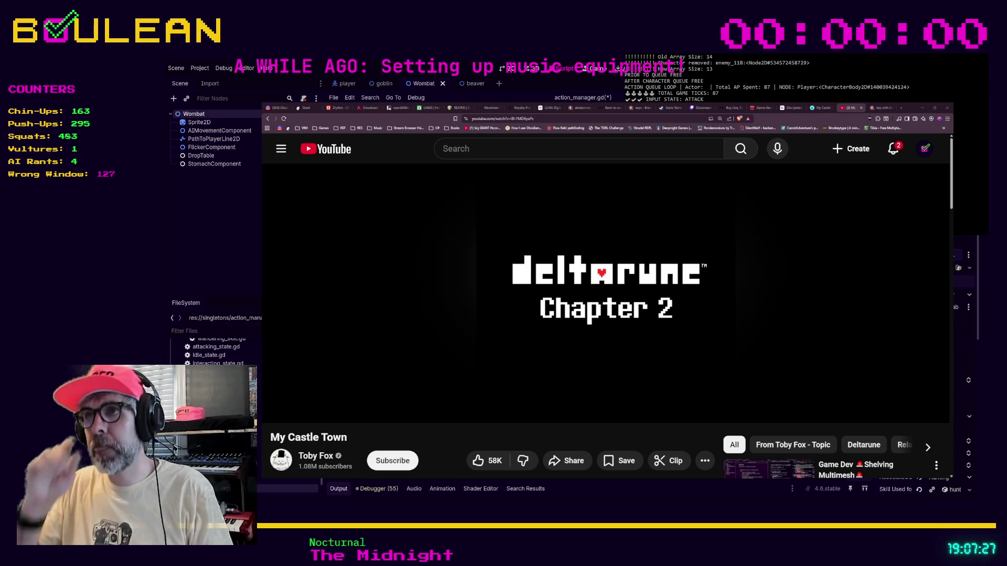
Step: Pause the My Castle Town video and open a new blank tab
{"action": "key", "text": "space"}
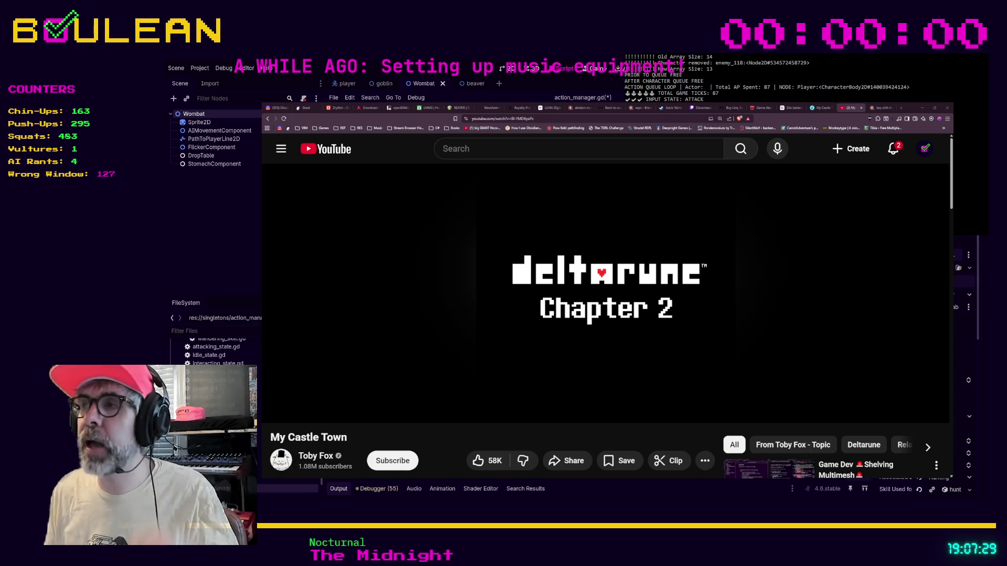
{"action": "left_click", "coordinate": [902, 108]}
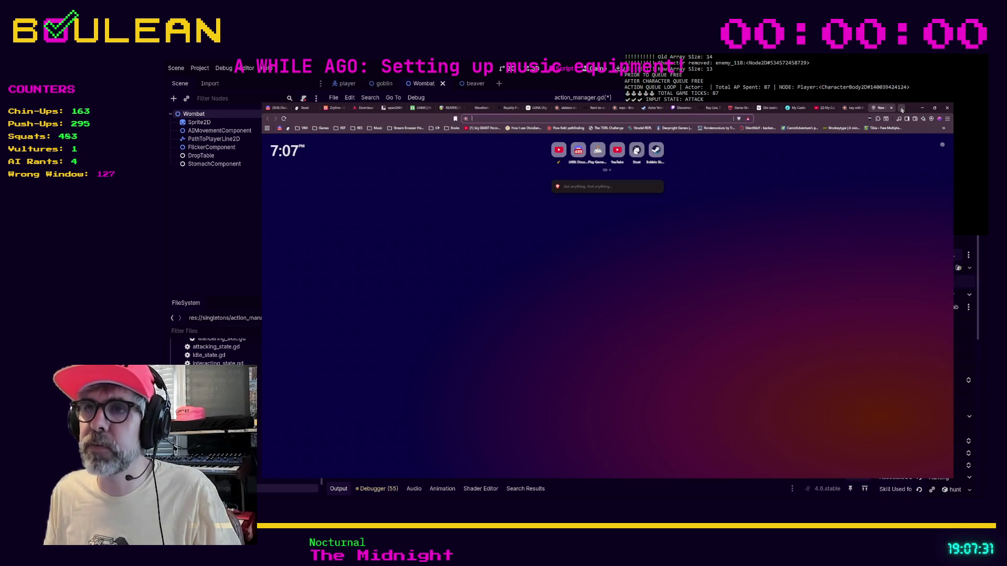
Step: Follow the Michael Cleveland video link in the Music channel, accepting the external-link warning
{"action": "left_click", "coordinate": [306, 108]}
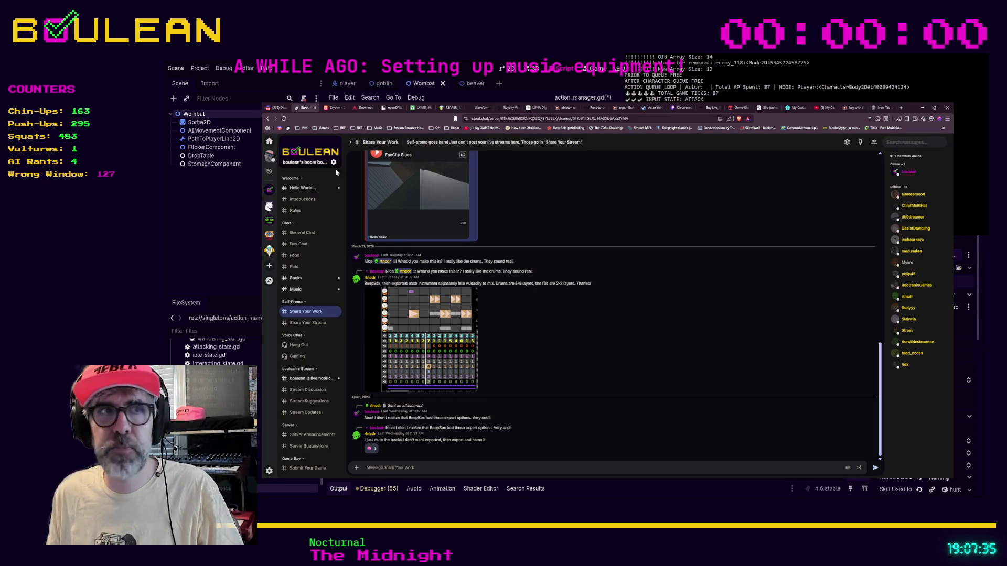
{"action": "left_click", "coordinate": [296, 290]}
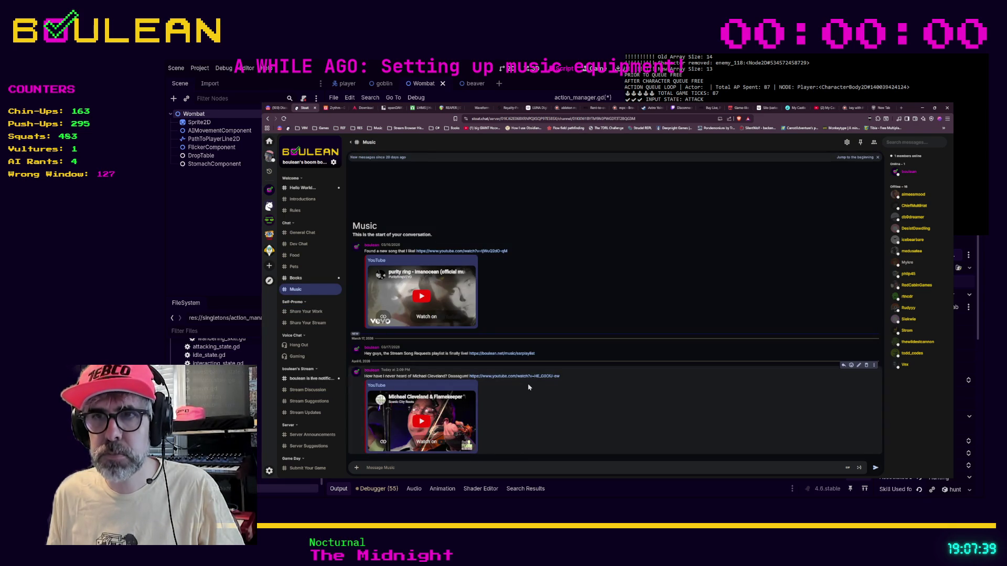
{"action": "left_click", "coordinate": [527, 377]}
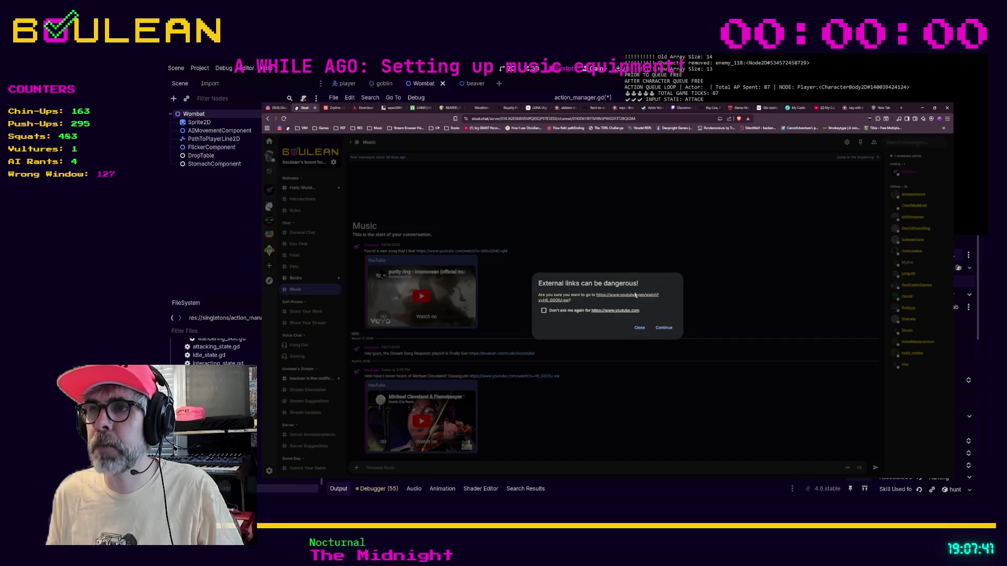
{"action": "left_click", "coordinate": [662, 329]}
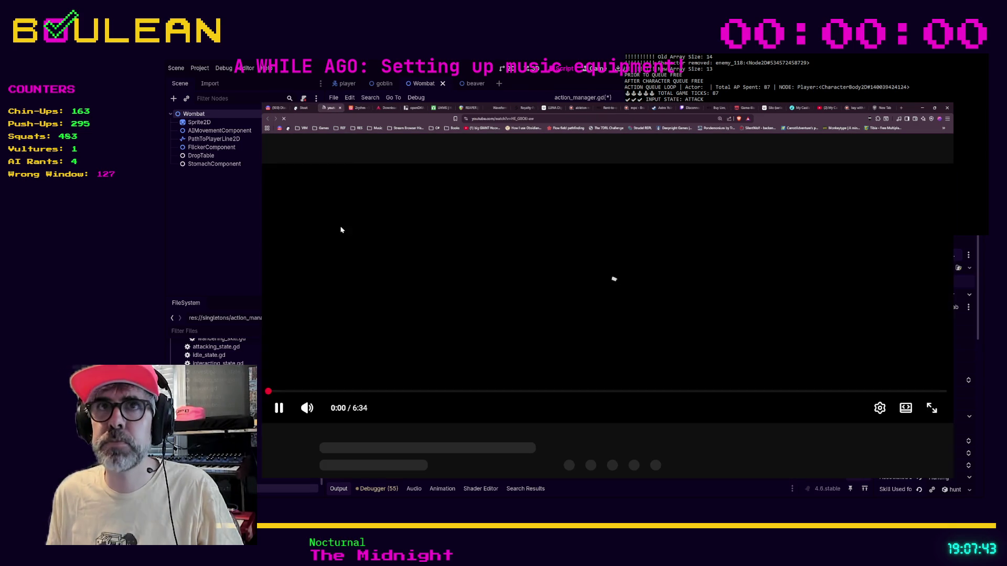
Step: Play 'Lee Highway Blues' fullscreen, then rewind it a few seconds to about 0:14
{"action": "left_click", "coordinate": [279, 408]}
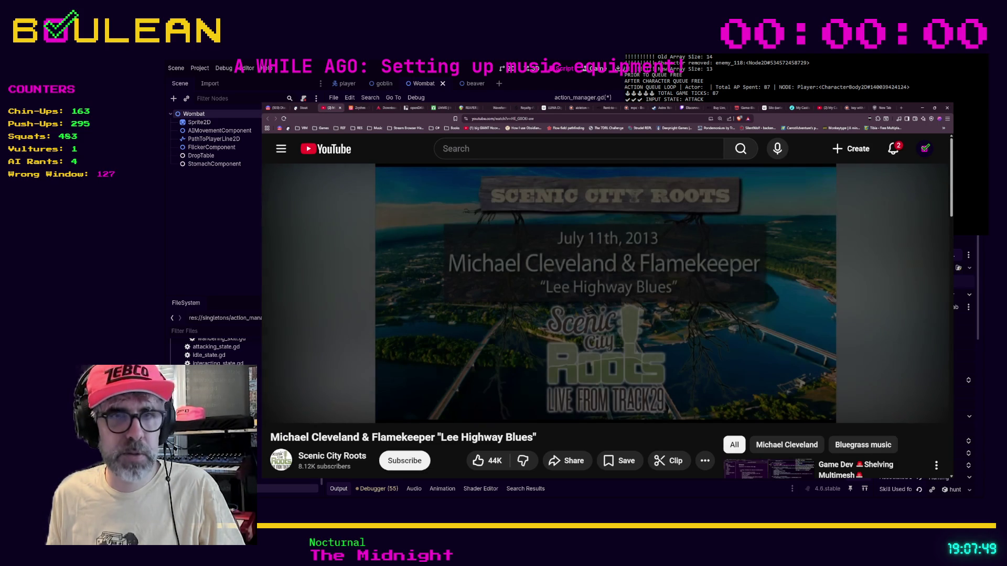
{"action": "mouse_move", "coordinate": [288, 409]}
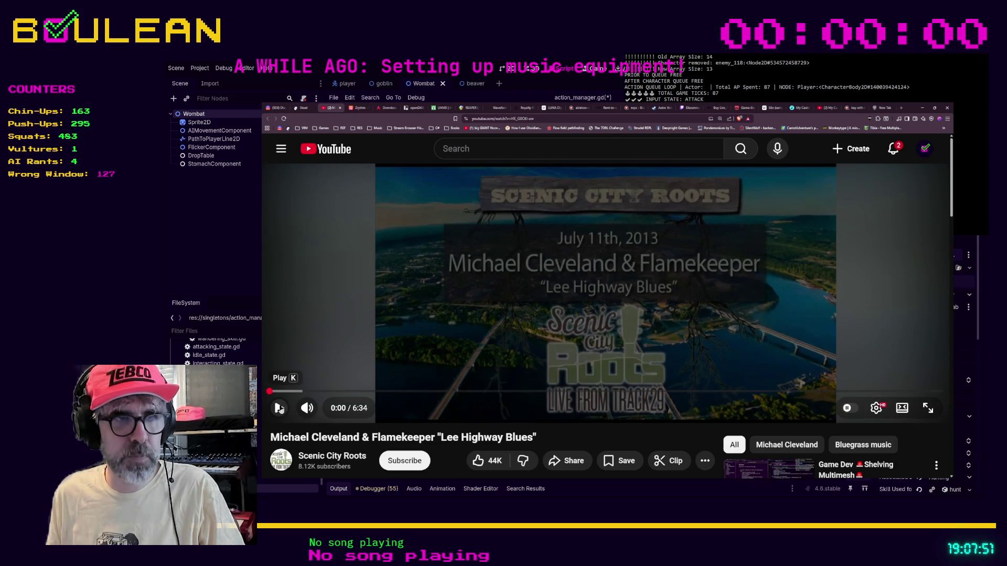
{"action": "left_click", "coordinate": [279, 408]}
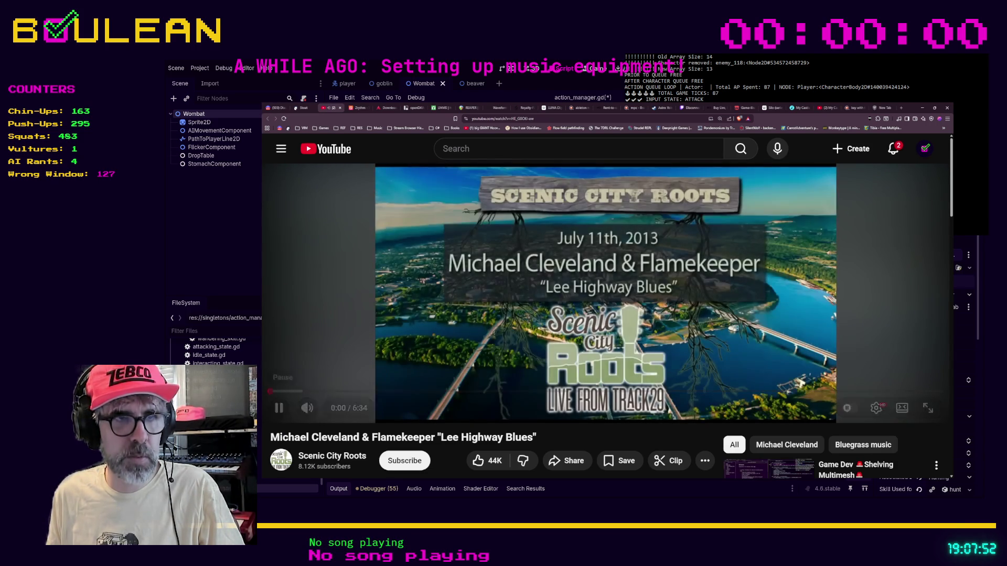
{"action": "double_click", "coordinate": [381, 336]}
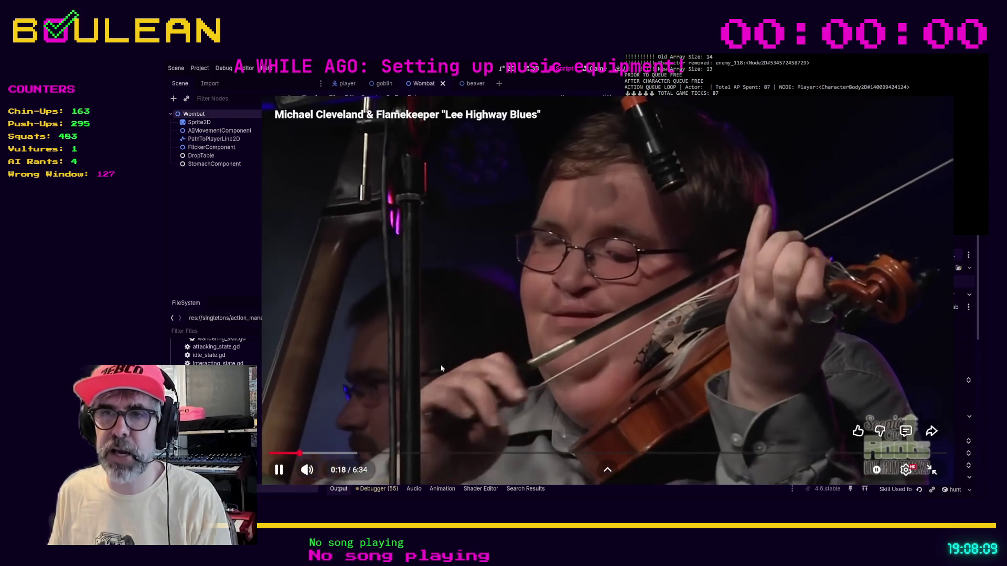
{"action": "left_click", "coordinate": [442, 365]}
{"action": "left_click", "coordinate": [461, 356]}
{"action": "key", "text": "Left"}
{"action": "key", "text": "Left"}
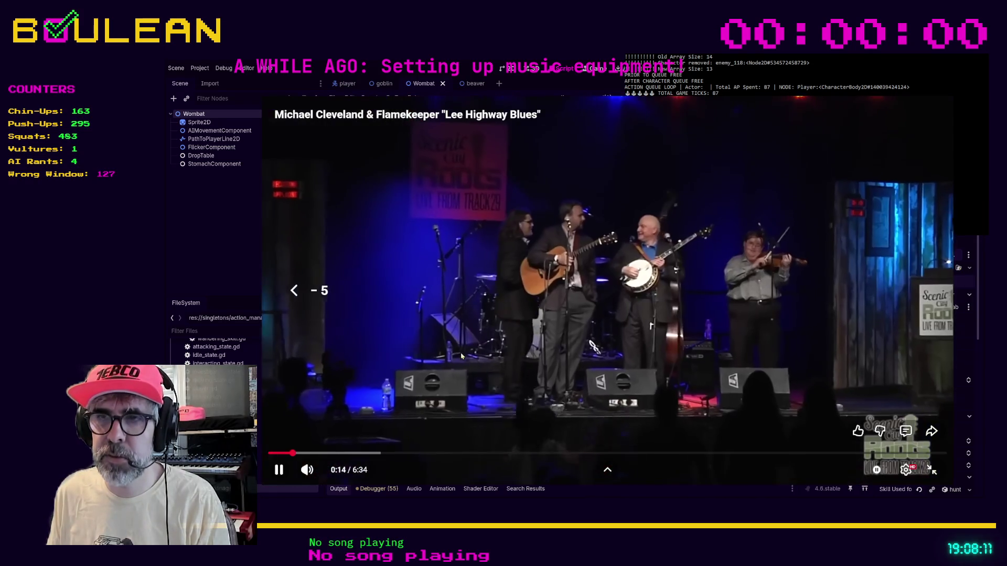
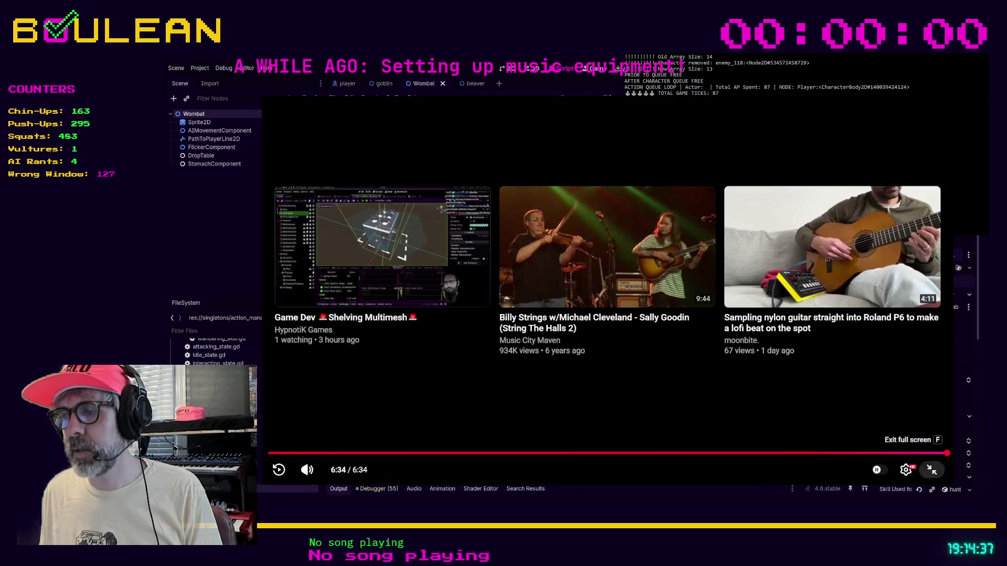
Step: Exit the full-screen YouTube video and minimize the browser to show Godot's script editor
{"action": "left_click", "coordinate": [931, 470]}
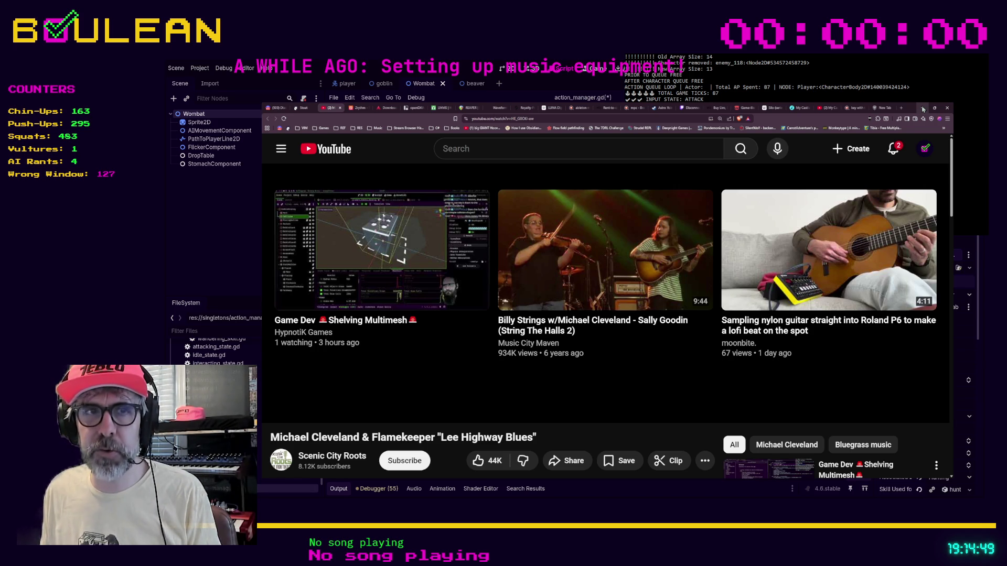
{"action": "left_click", "coordinate": [923, 109]}
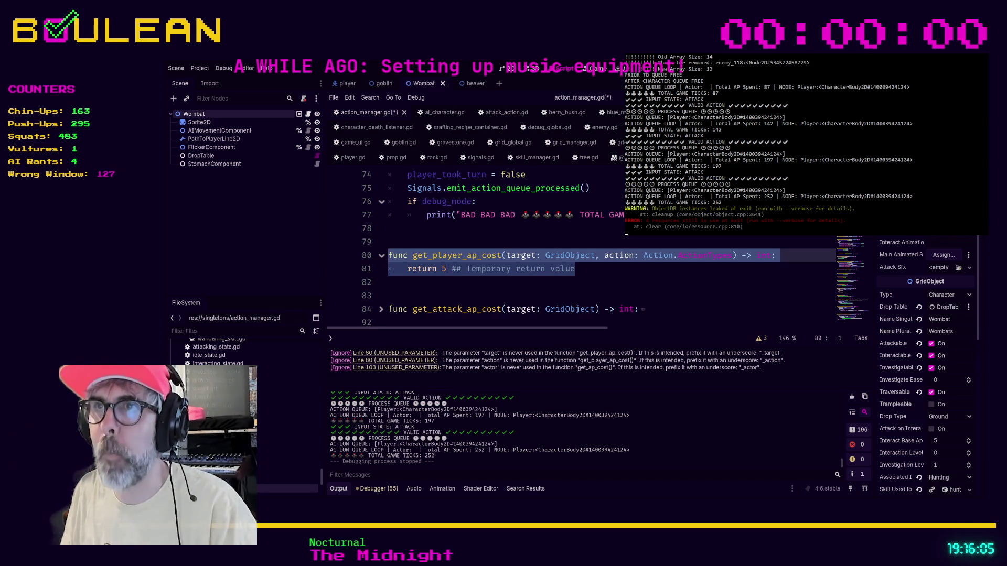
{"action": "left_click", "coordinate": [522, 297]}
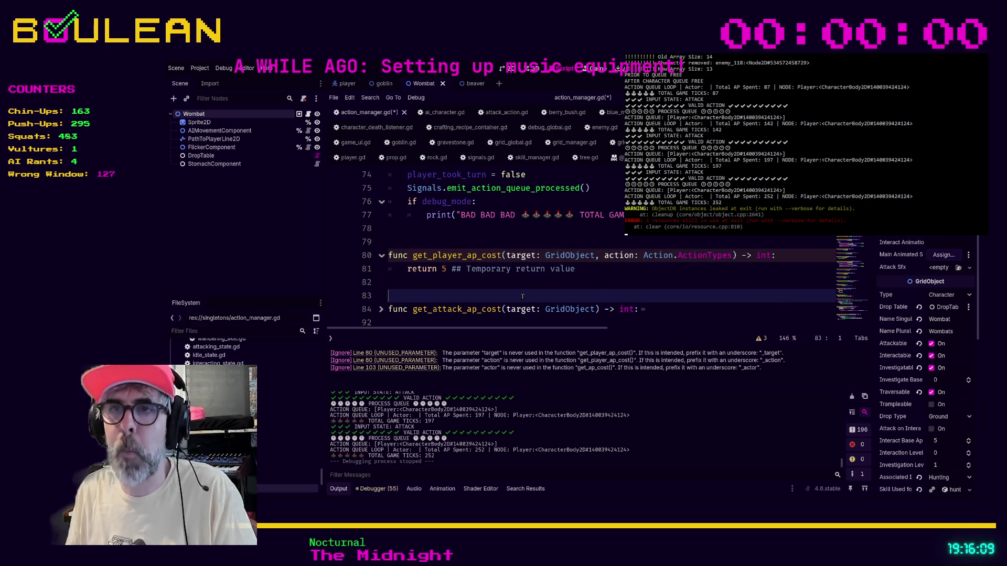
{"action": "scroll", "coordinate": [523, 296], "scroll_direction": "down", "scroll_amount": 1}
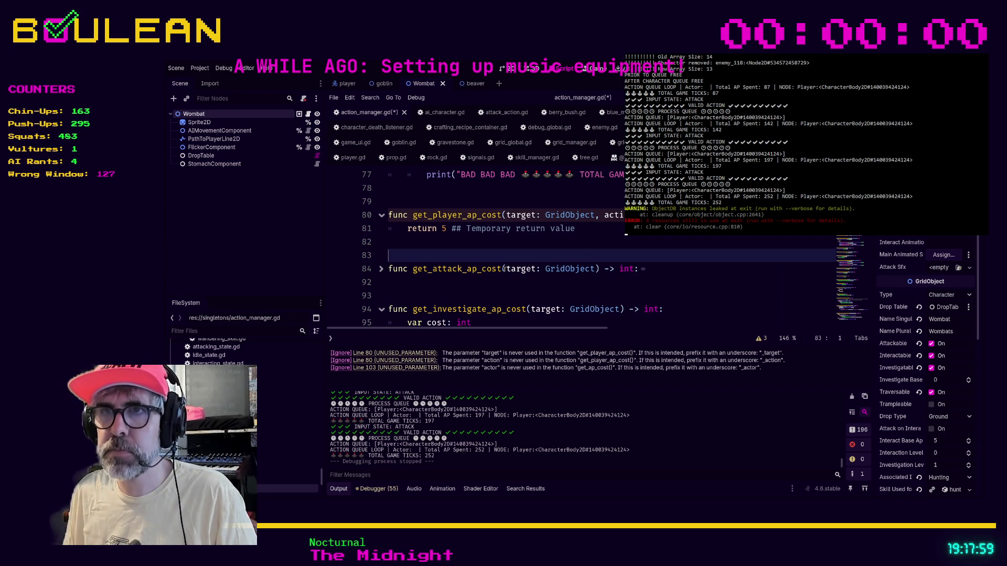
{"action": "left_click_drag", "start_coordinate": [391, 242], "coordinate": [376, 215]}
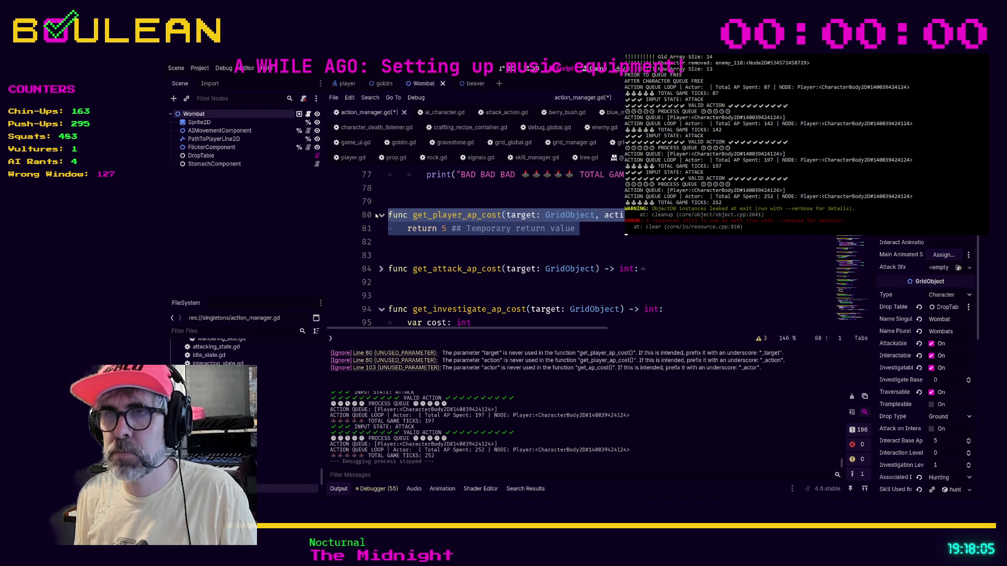
Step: Comment out get_player_ap_cost on lines 80–81, save to refresh warnings, then uncomment it
{"action": "key", "text": "ctrl+k"}
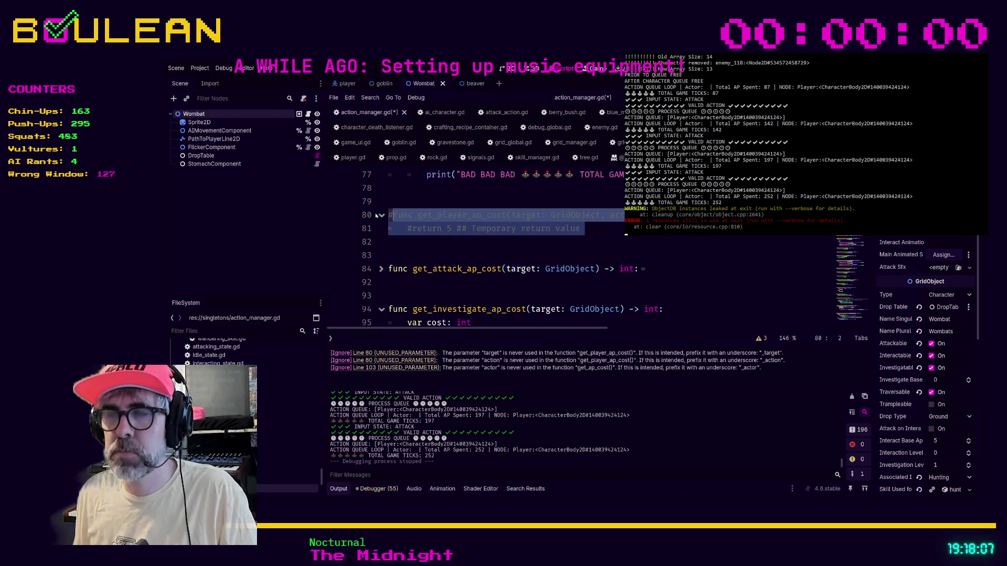
{"action": "left_click", "coordinate": [407, 246]}
{"action": "key", "text": "ctrl+s"}
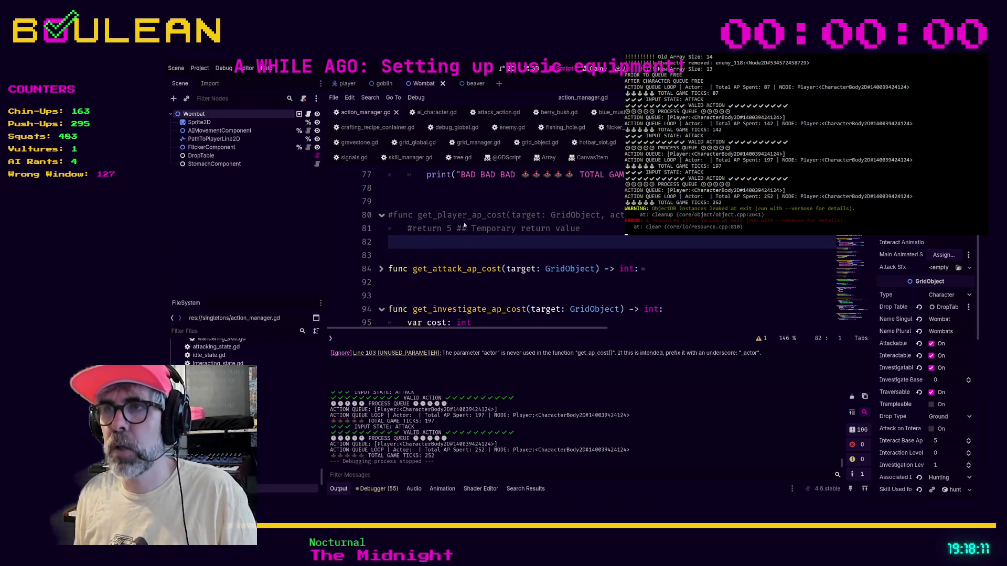
{"action": "mouse_move", "coordinate": [388, 243]}
{"action": "left_mouse_down"}
{"action": "mouse_move", "coordinate": [391, 229]}
{"action": "mouse_move", "coordinate": [370, 219]}
{"action": "left_mouse_up"}
{"action": "key", "text": "ctrl+k"}
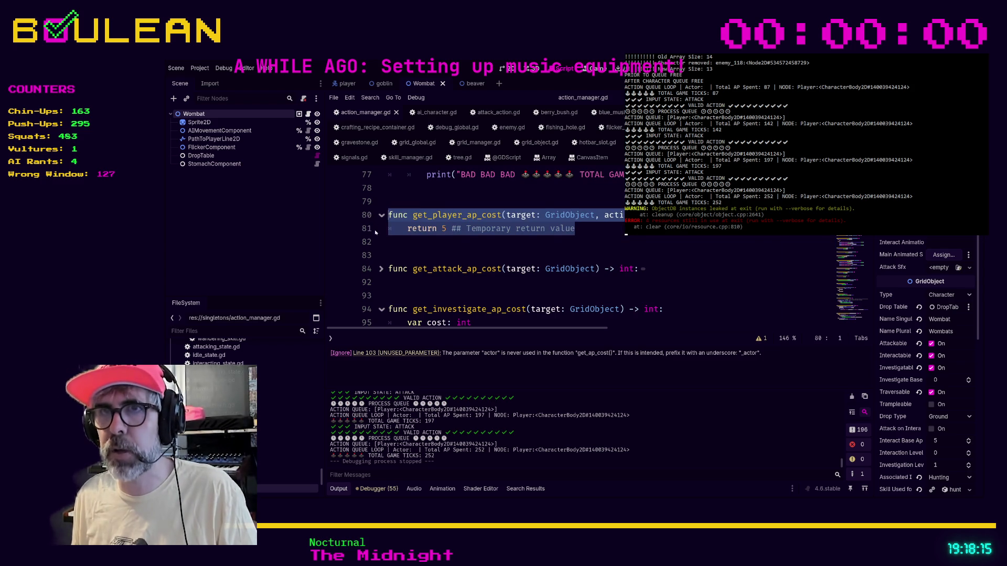
{"action": "key", "text": "Right"}
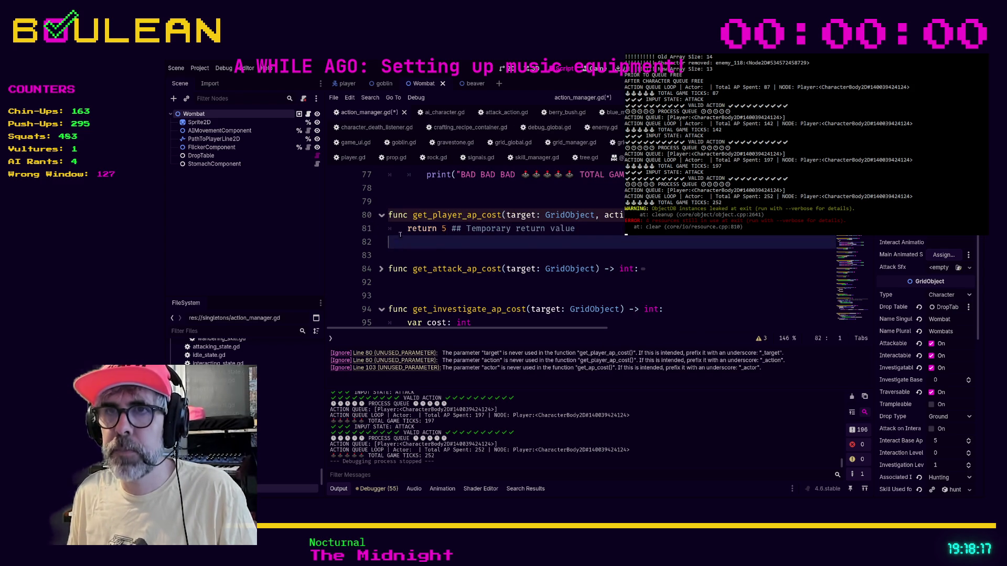
Step: Set a breakpoint on return line 81 and run the game under the debugger
{"action": "left_click", "coordinate": [399, 234]}
{"action": "key", "text": "F9"}
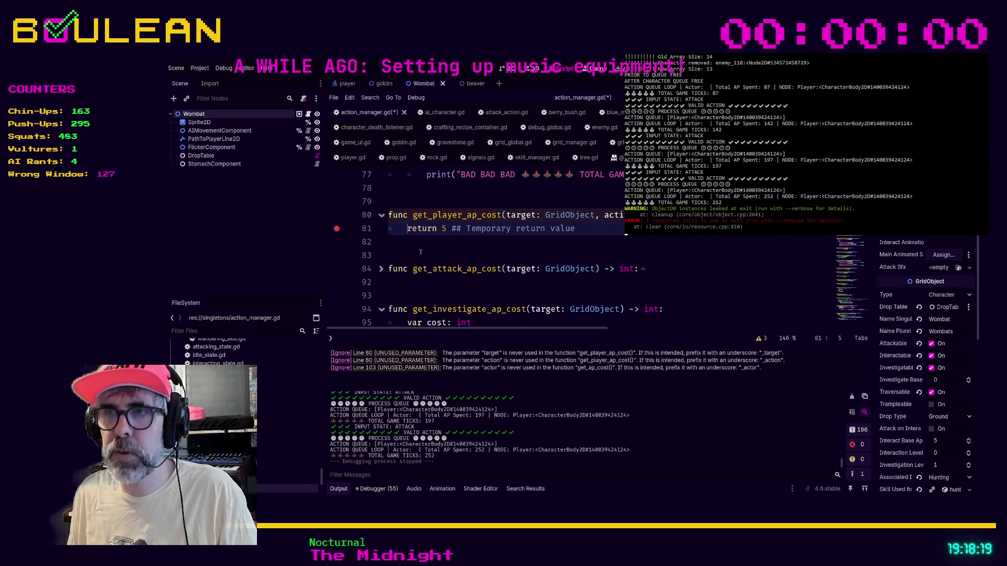
{"action": "left_click", "coordinate": [421, 252]}
{"action": "key", "text": "F5"}
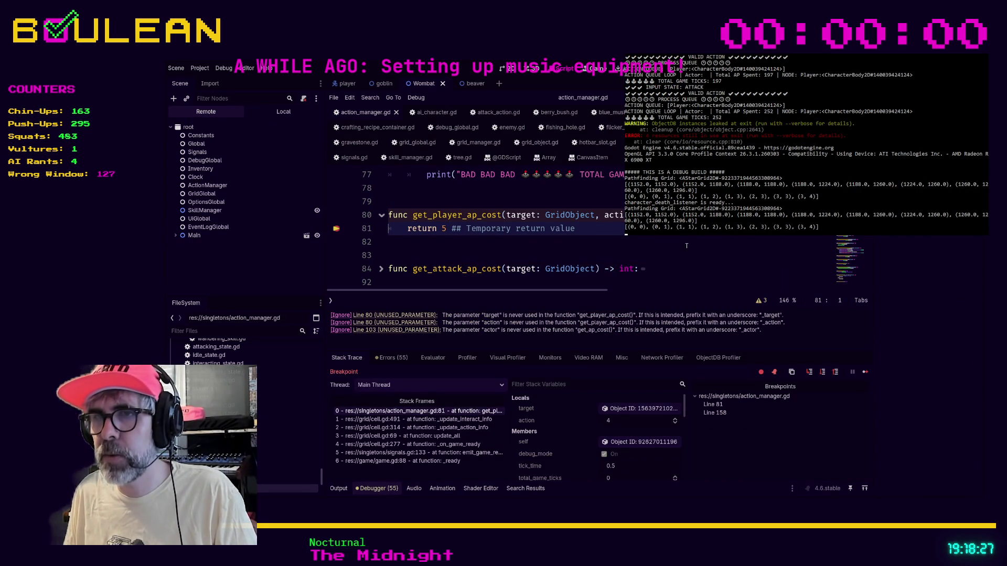
Step: Continue execution through the repeated line 81 breakpoint hits
{"action": "left_click", "coordinate": [866, 372]}
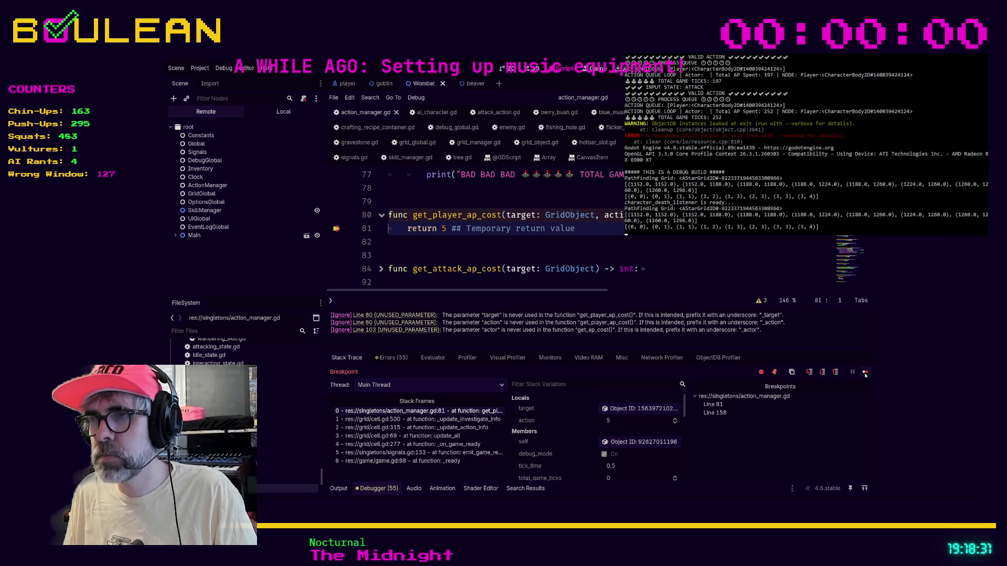
{"action": "left_click", "coordinate": [865, 372]}
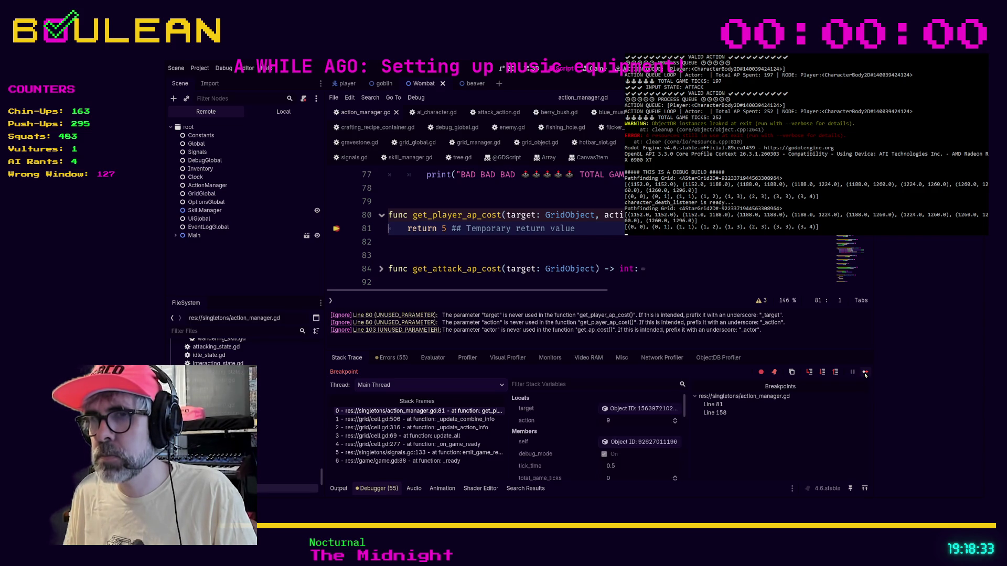
{"action": "left_click", "coordinate": [865, 372]}
{"action": "left_click", "coordinate": [865, 372]}
{"action": "left_click", "coordinate": [866, 373]}
{"action": "left_click", "coordinate": [866, 373]}
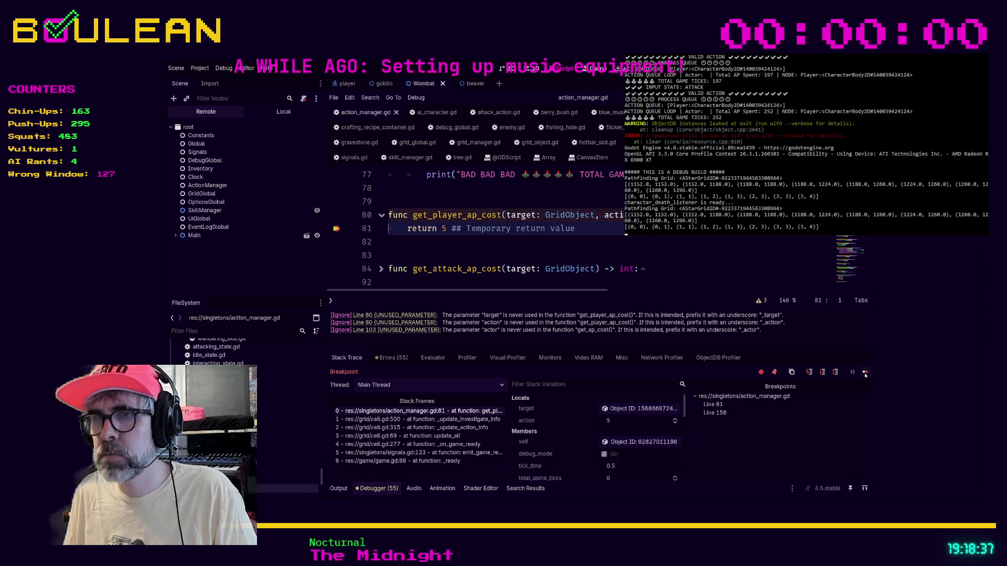
{"action": "left_click", "coordinate": [866, 373]}
{"action": "left_click", "coordinate": [865, 374]}
{"action": "left_click", "coordinate": [866, 373]}
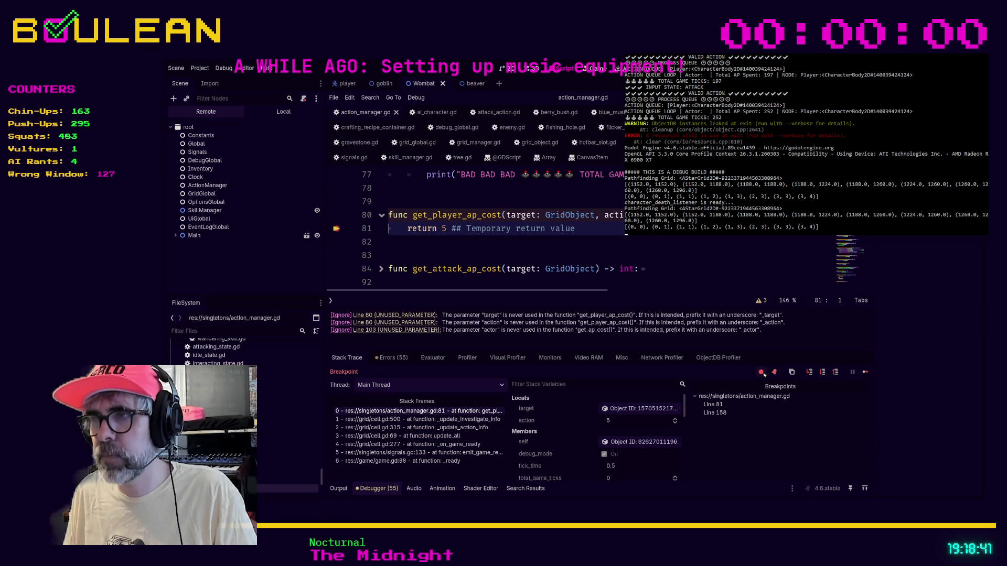
Step: Turn on Skip Breakpoints so the game runs freely, then switch to the game window
{"action": "left_click", "coordinate": [865, 372]}
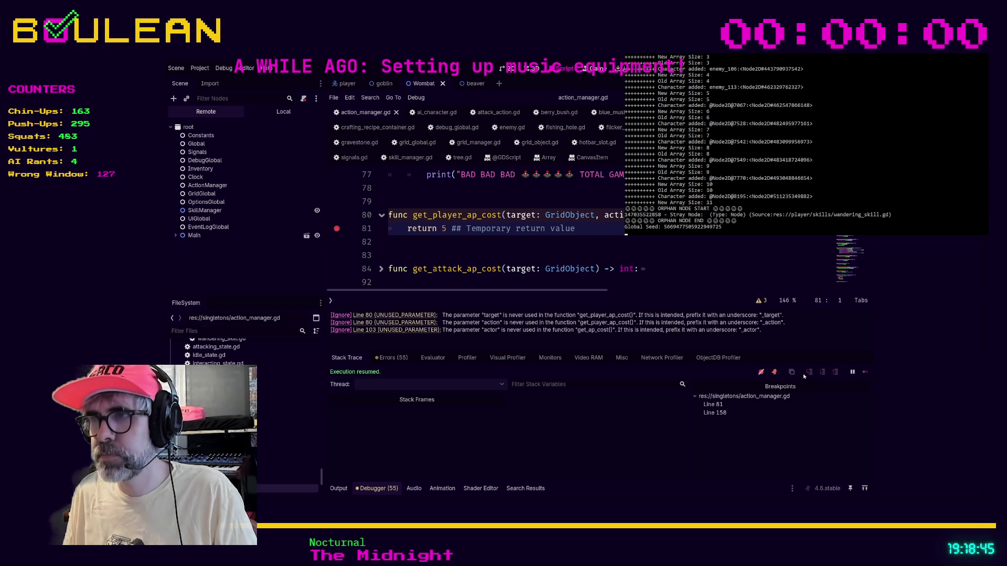
{"action": "left_click", "coordinate": [761, 372]}
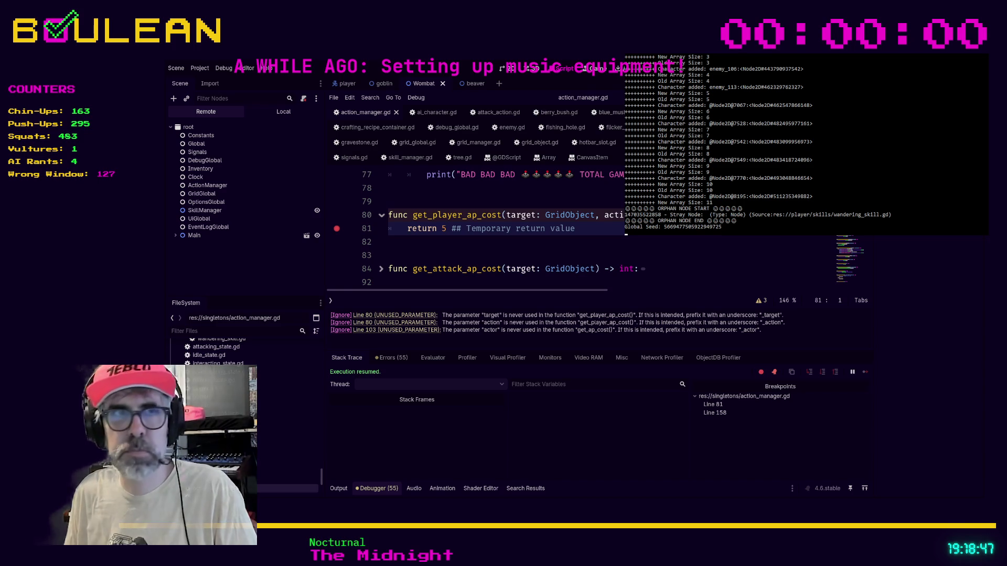
{"action": "key", "text": "alt+Tab"}
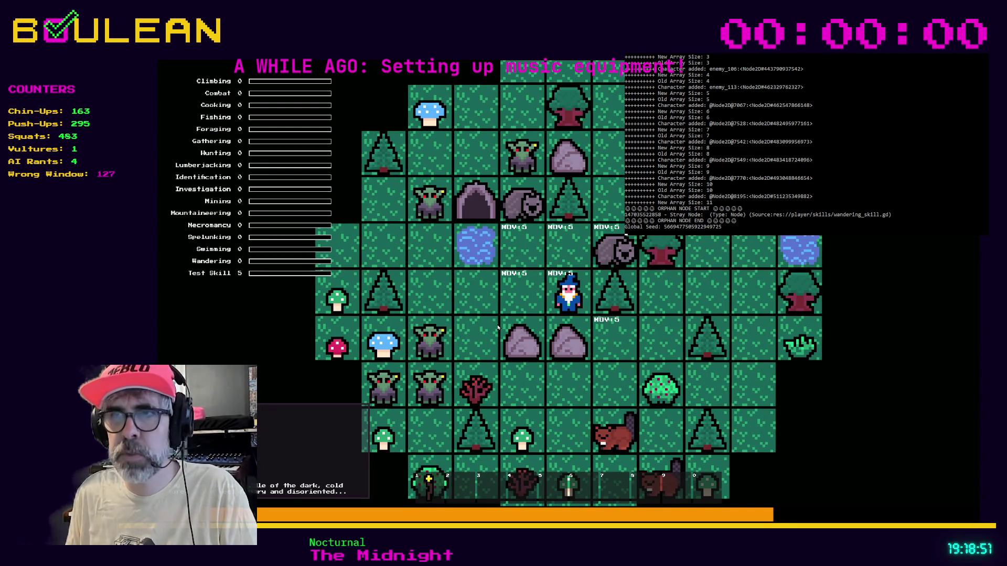
Step: Move the player once on the grid with M, then close the game with Escape
{"action": "key", "text": "m"}
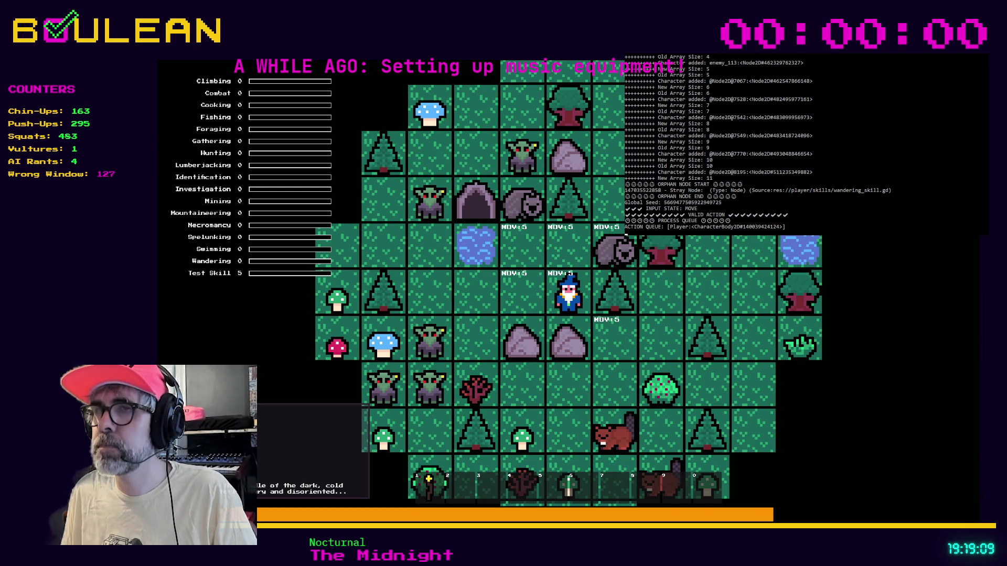
{"action": "key", "text": "Escape"}
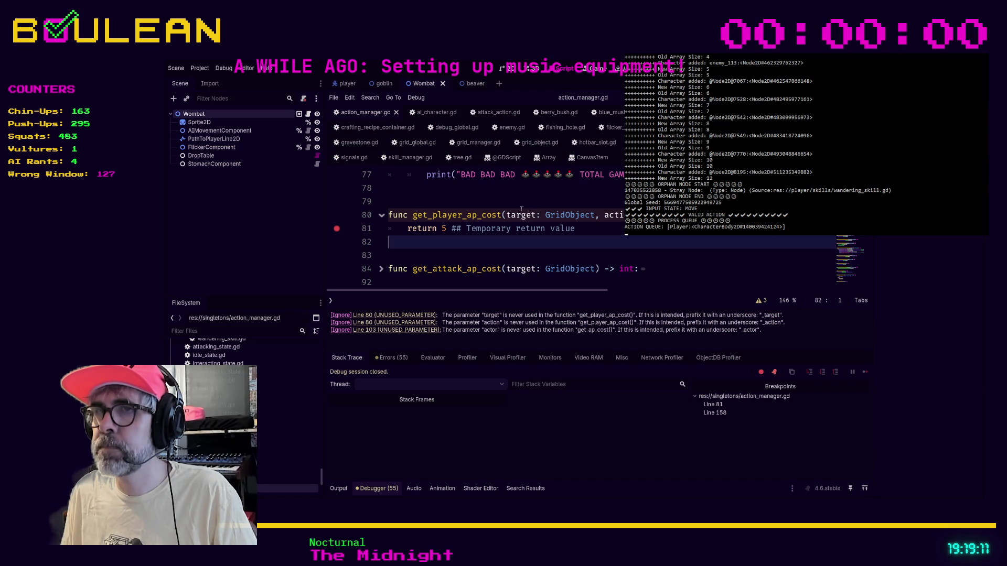
Step: Rename line 80's target and action parameters to _target and _action, then save
{"action": "left_click", "coordinate": [506, 215]}
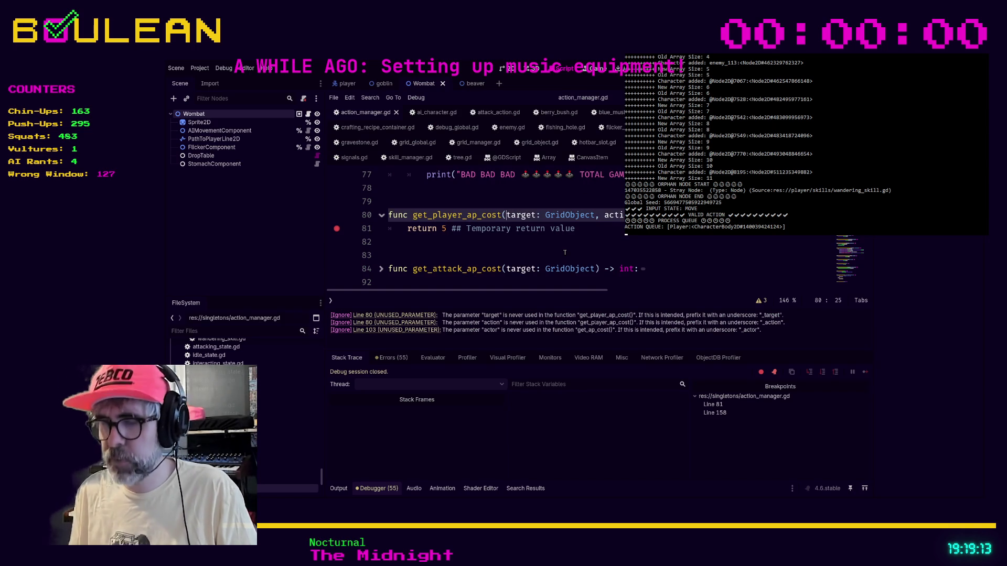
{"action": "type", "text": "_"}
{"action": "key", "text": "ctrl+Right"}
{"action": "key", "text": "ctrl+Right"}
{"action": "key", "text": "ctrl+Right"}
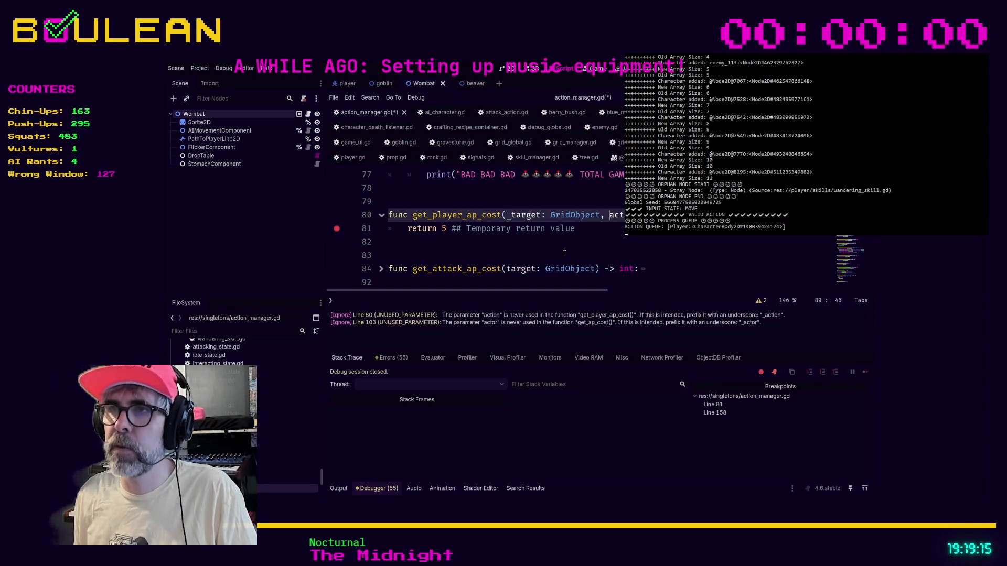
{"action": "type", "text": "_"}
{"action": "left_click", "coordinate": [552, 256]}
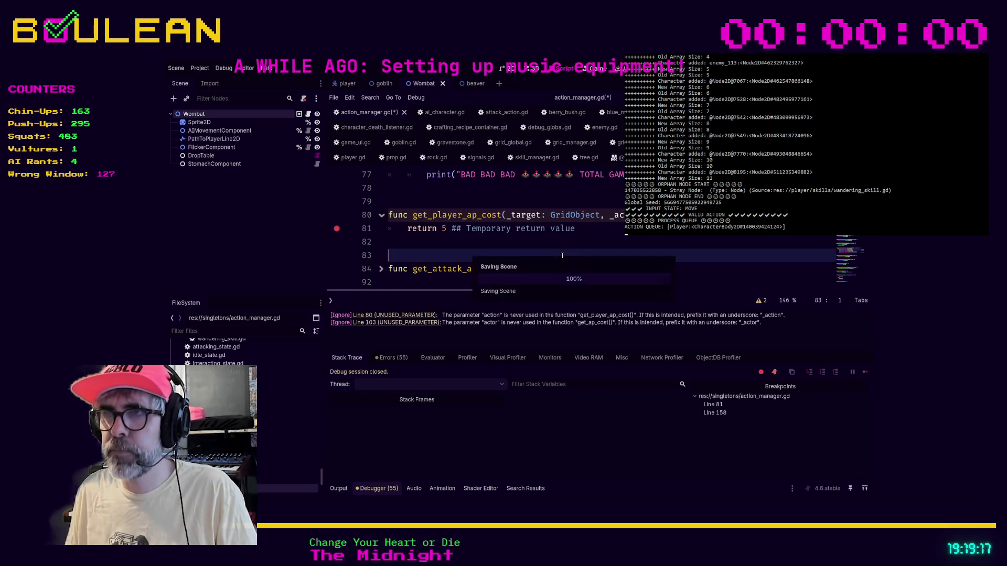
{"action": "key", "text": "ctrl+s"}
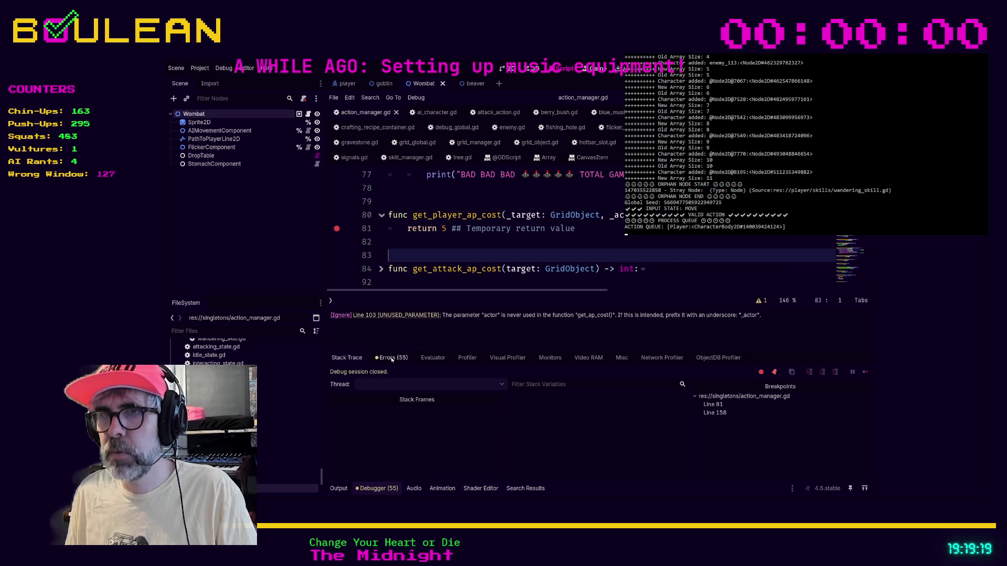
Step: From the warnings list, go to line 103 and rename get_ap_cost's actor to _actor
{"action": "left_click", "coordinate": [408, 359]}
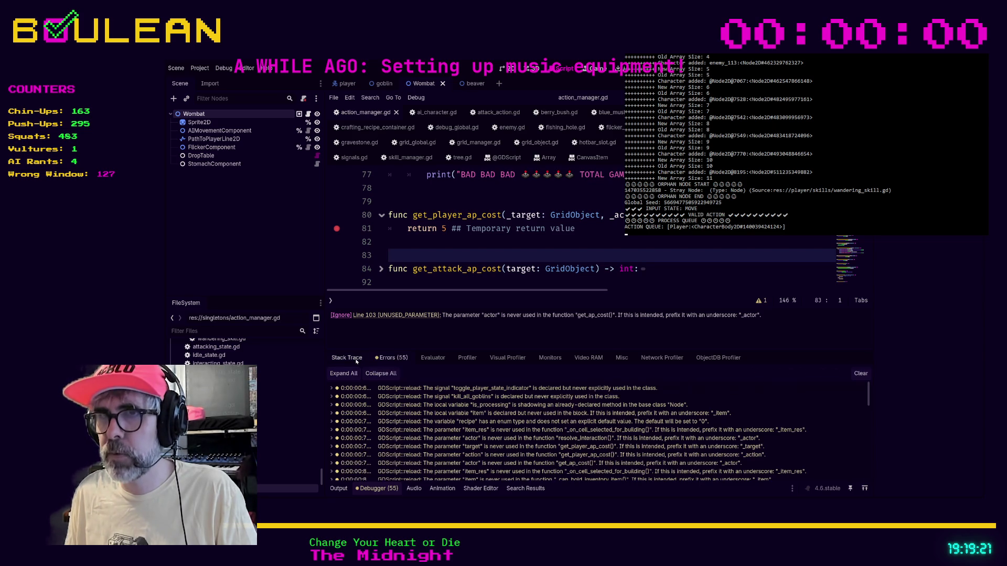
{"action": "left_click", "coordinate": [396, 359]}
{"action": "left_click", "coordinate": [527, 279]}
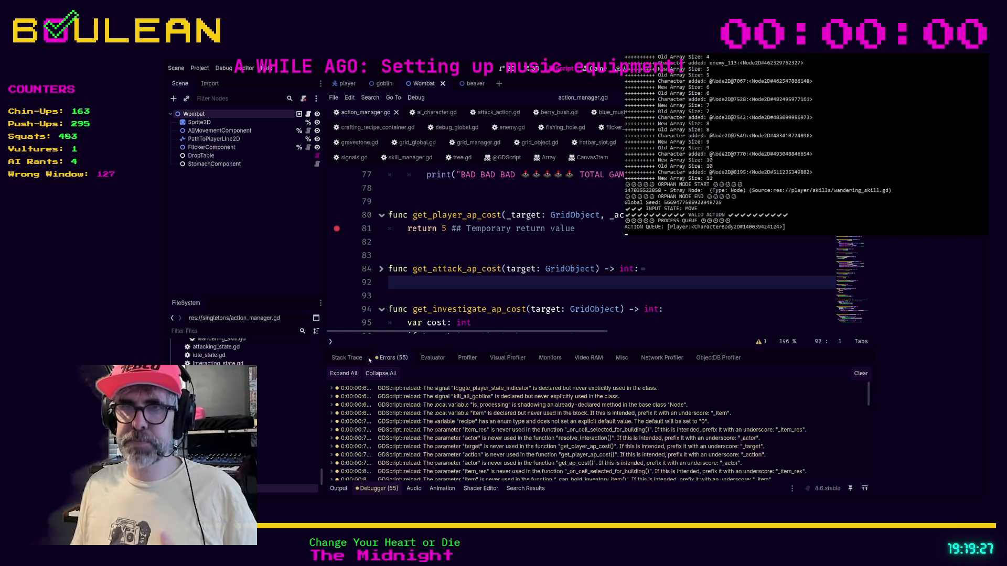
{"action": "left_click", "coordinate": [385, 358]}
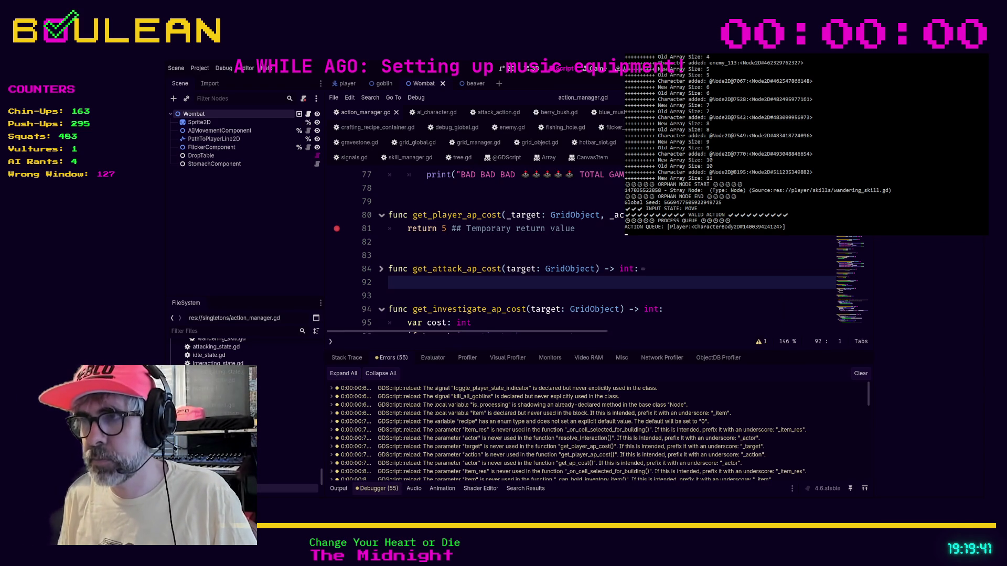
{"action": "left_click", "coordinate": [763, 342]}
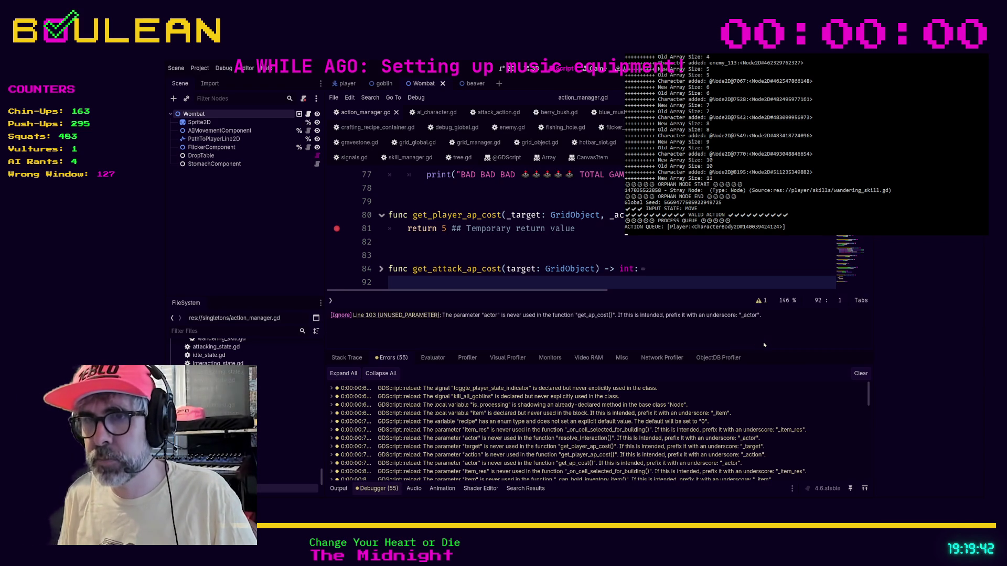
{"action": "left_click", "coordinate": [386, 315]}
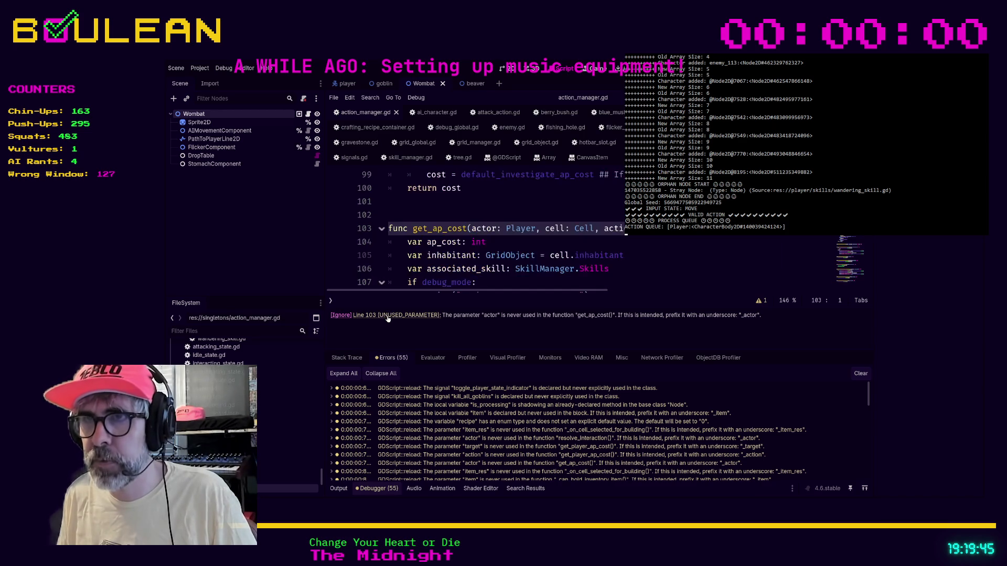
{"action": "left_click", "coordinate": [474, 229]}
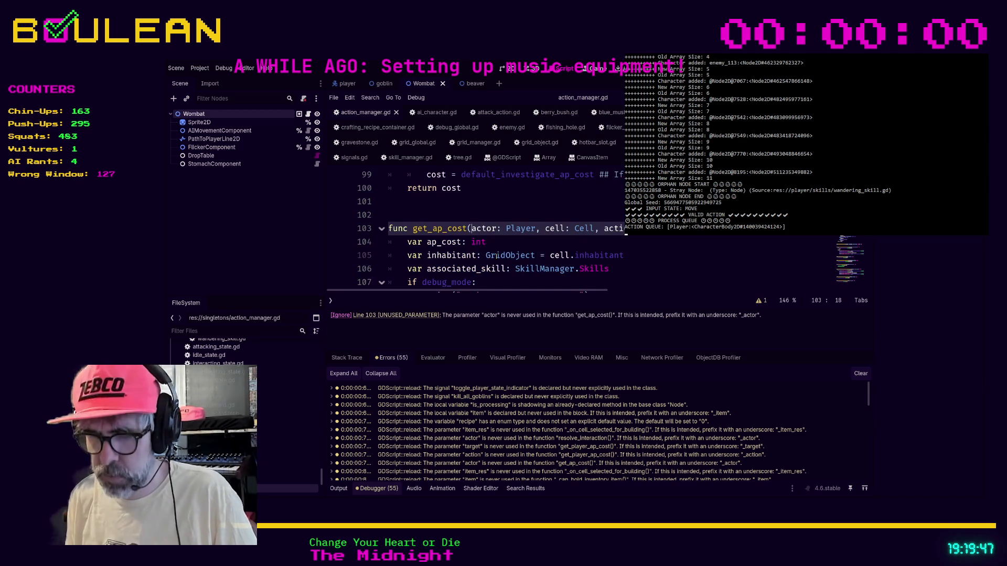
{"action": "type", "text": "_"}
{"action": "left_click", "coordinate": [554, 283]}
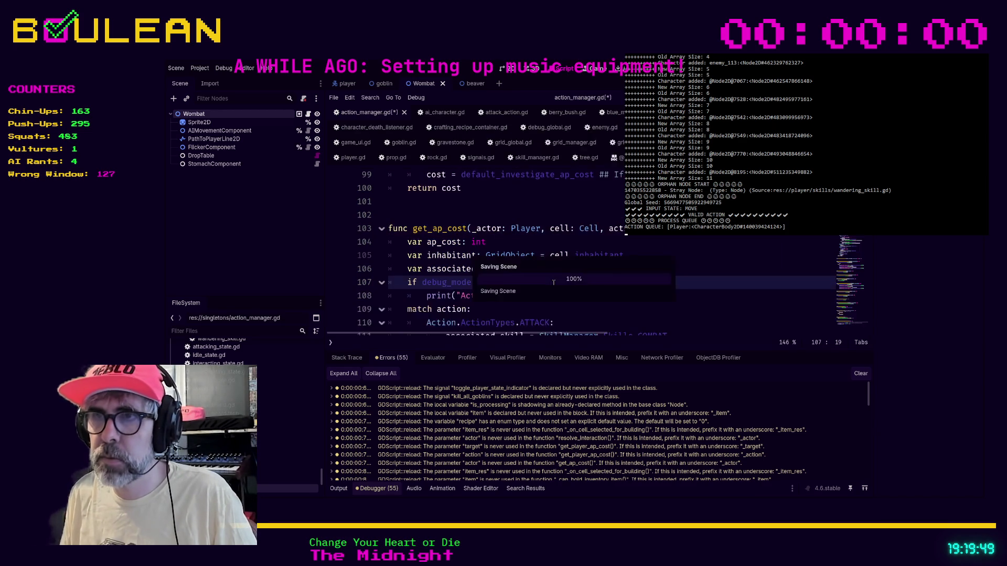
Step: Filter FileSystem by '.g', briefly open and close action.gd, and select action_cost_calculator.gd
{"action": "left_click", "coordinate": [240, 331]}
{"action": "type", "text": ".gd"}
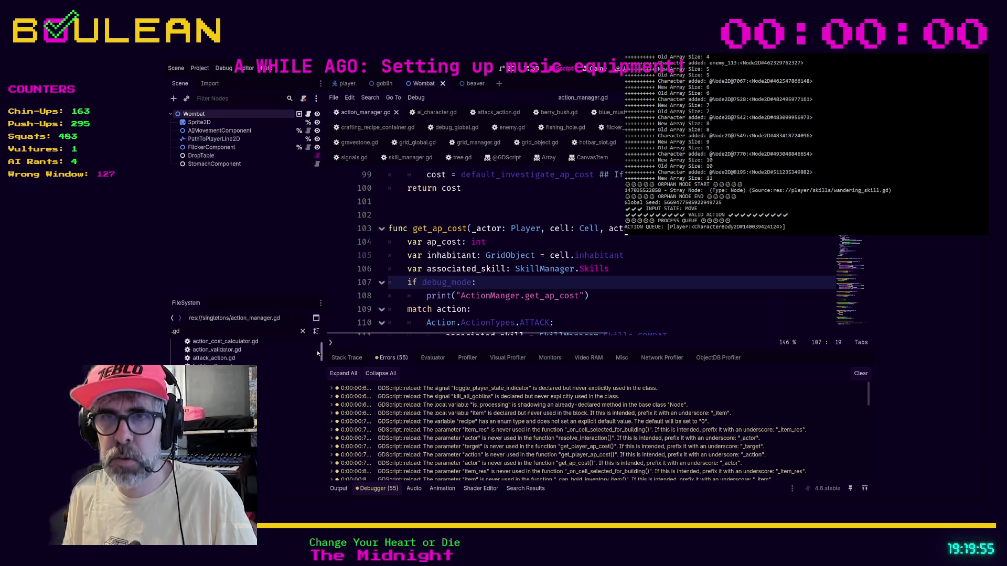
{"action": "double_click", "coordinate": [259, 372]}
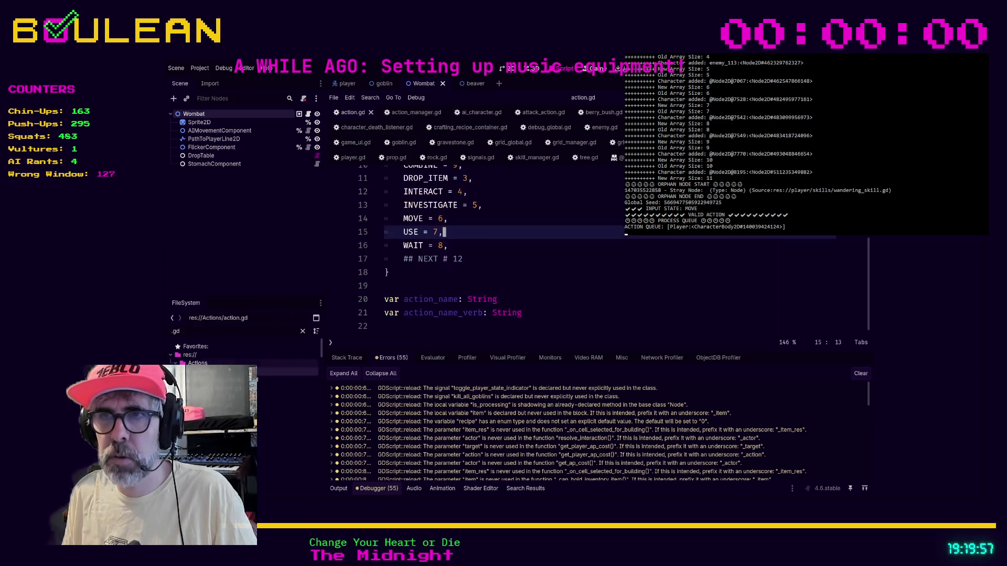
{"action": "left_click", "coordinate": [638, 278]}
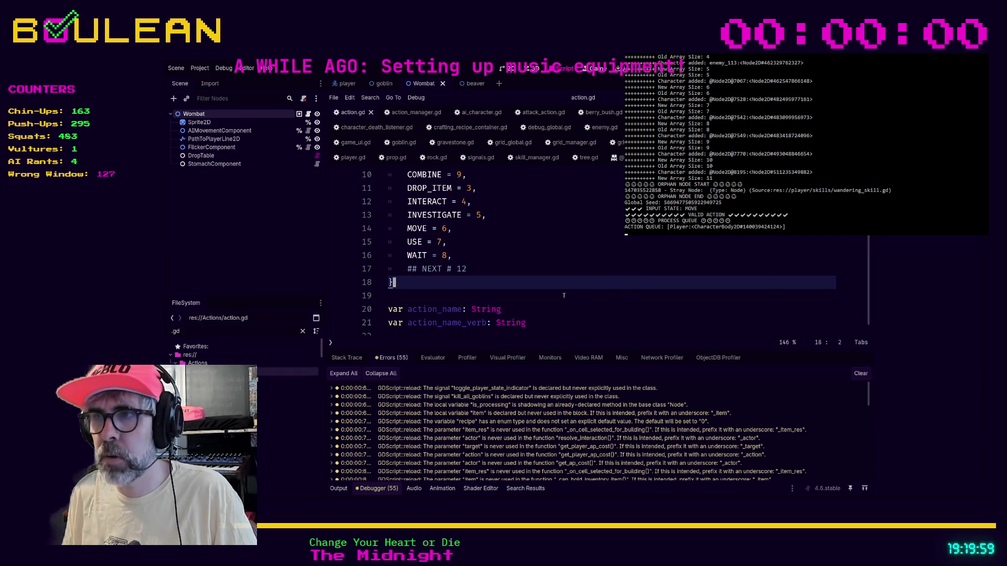
{"action": "key", "text": "ctrl+w"}
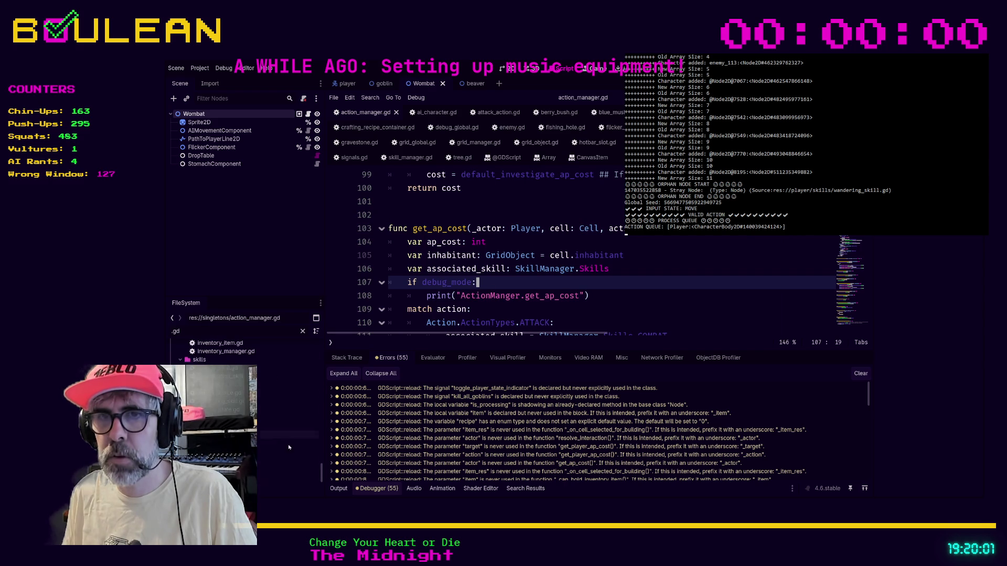
{"action": "scroll", "coordinate": [319, 477], "scroll_direction": "up", "scroll_amount": 10}
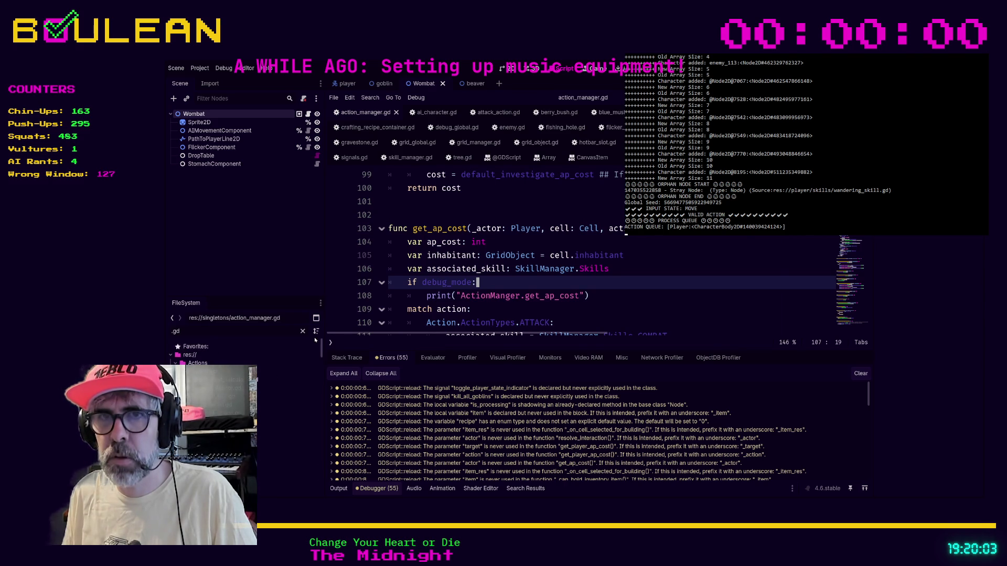
{"action": "left_click", "coordinate": [258, 379]}
Step: Open action_cost_calculator.gd and delete the unused new_skill line 9 from _ready
{"action": "double_click", "coordinate": [257, 379]}
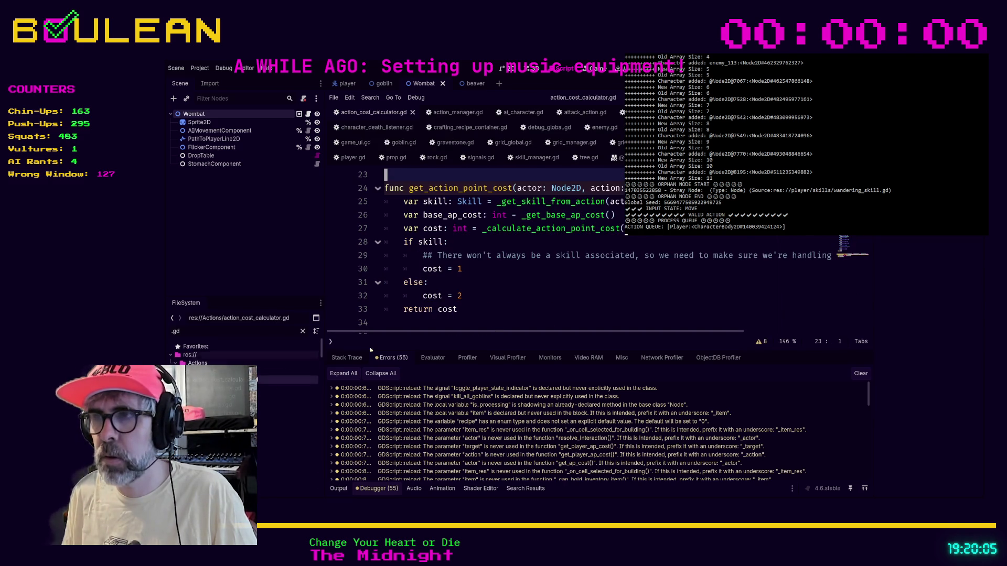
{"action": "left_click", "coordinate": [761, 341]}
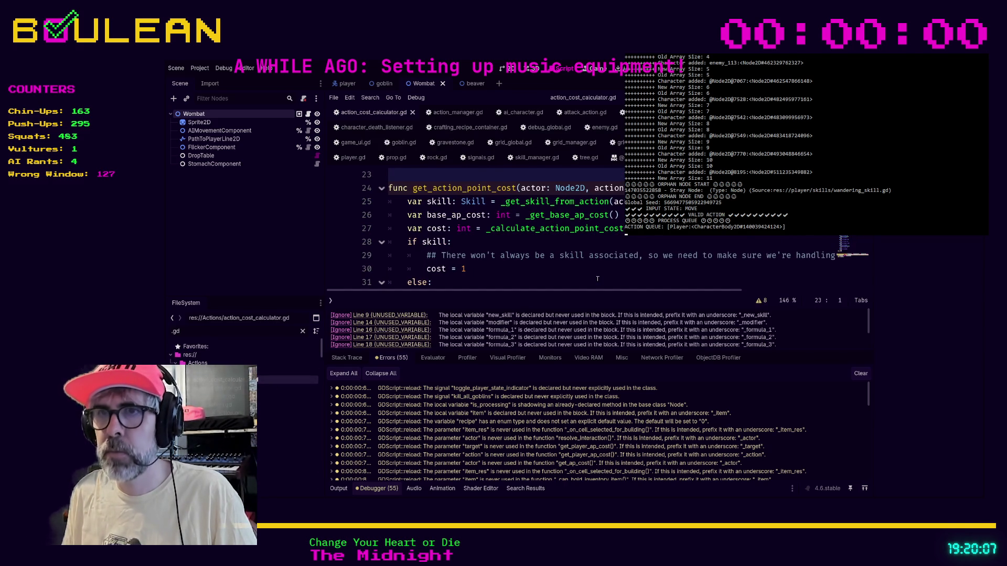
{"action": "left_click", "coordinate": [406, 315]}
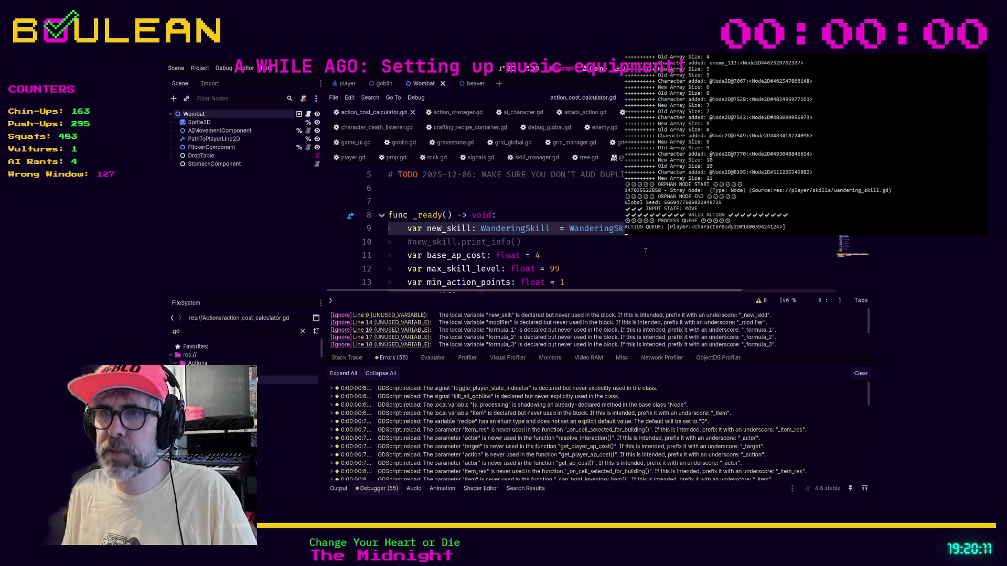
{"action": "key", "text": "End"}
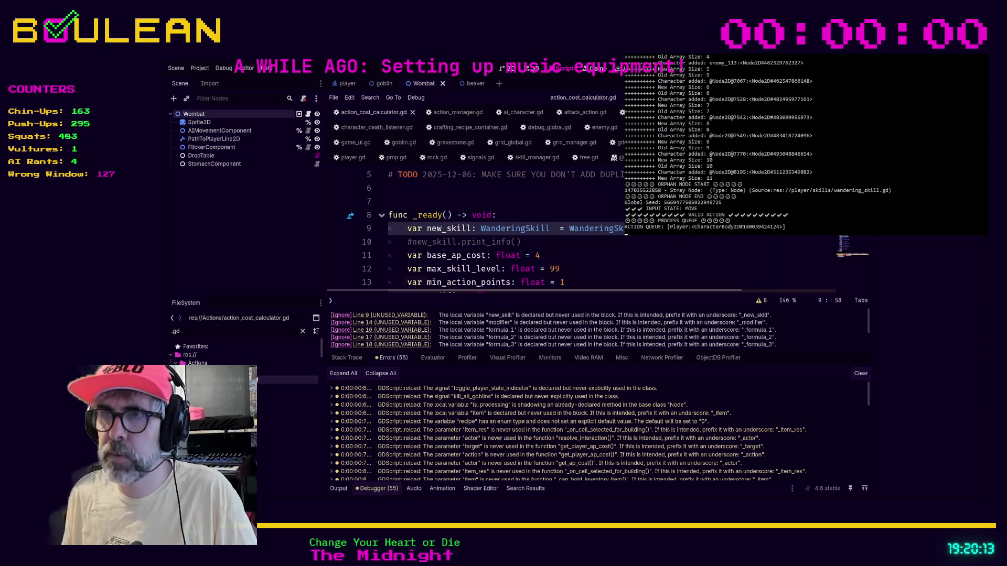
{"action": "key", "text": "ctrl+shift+k"}
{"action": "key", "text": "ctrl+shift+k"}
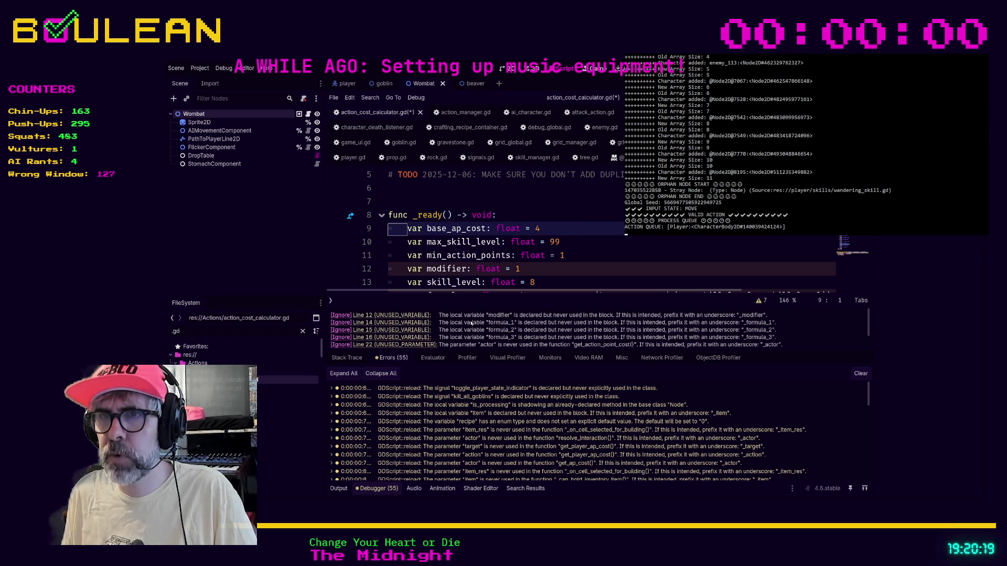
Step: Move the caret to the start of the formula_1 declaration
{"action": "left_click", "coordinate": [402, 324]}
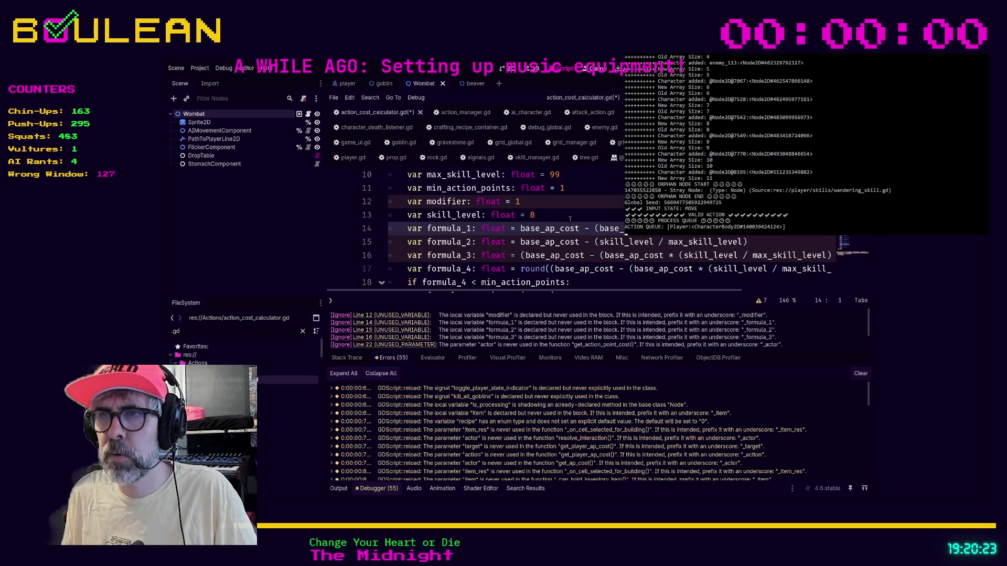
{"action": "scroll", "coordinate": [570, 219], "scroll_direction": "up", "scroll_amount": 3}
{"action": "scroll", "coordinate": [570, 220], "scroll_direction": "down", "scroll_amount": 2}
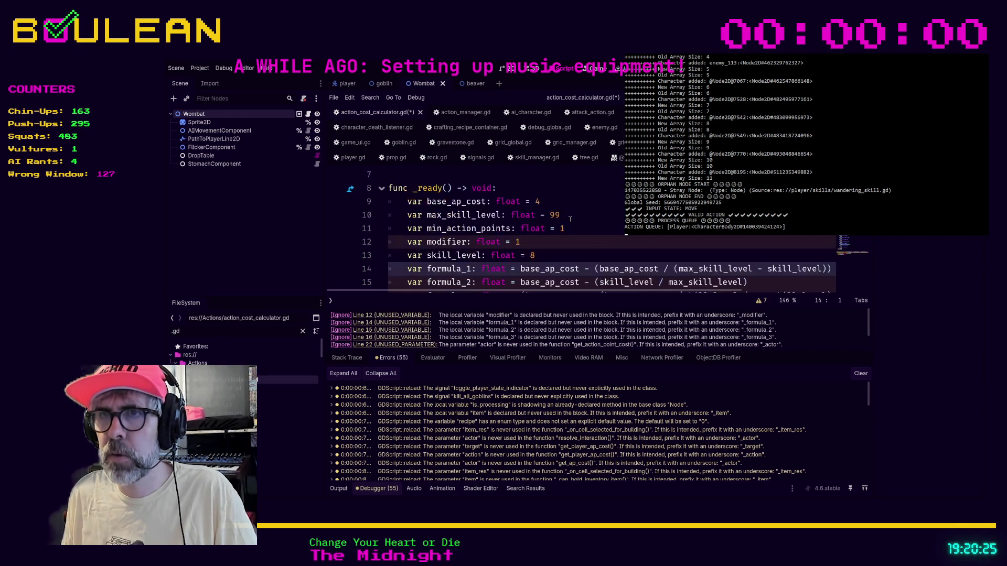
{"action": "scroll", "coordinate": [570, 220], "scroll_direction": "down", "scroll_amount": 1}
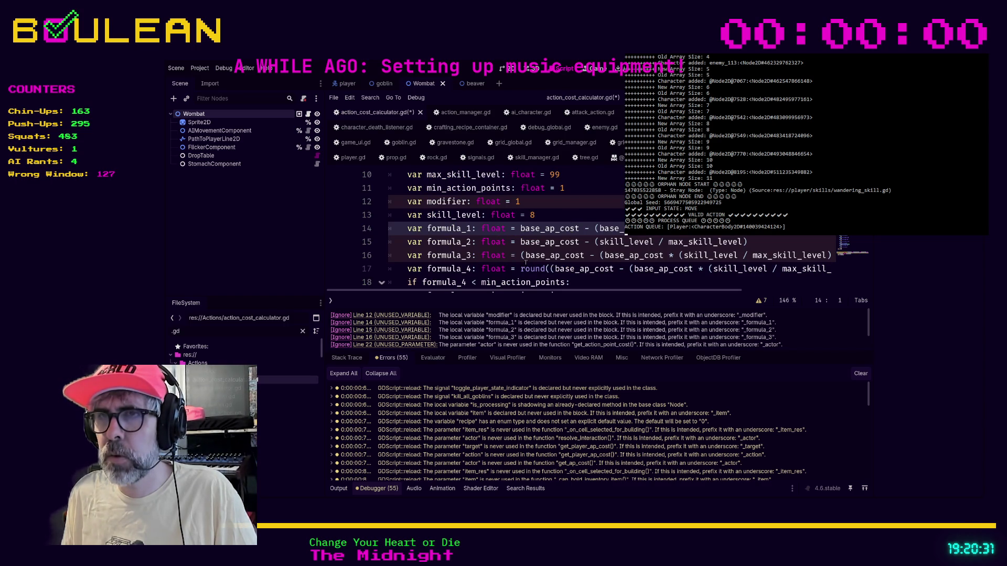
{"action": "left_click", "coordinate": [408, 230]}
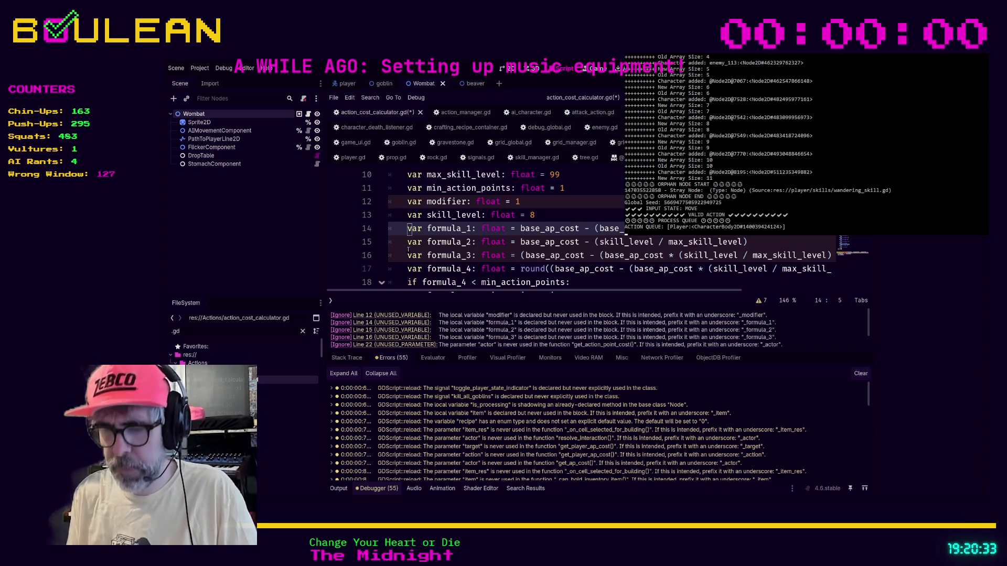
Step: Comment out the unused formula_1–3 declarations on lines 14–16 and save
{"action": "key", "text": "ctrl+k"}
{"action": "key", "text": "Down"}
{"action": "key", "text": "ctrl+k"}
{"action": "key", "text": "Down"}
{"action": "key", "text": "ctrl+k"}
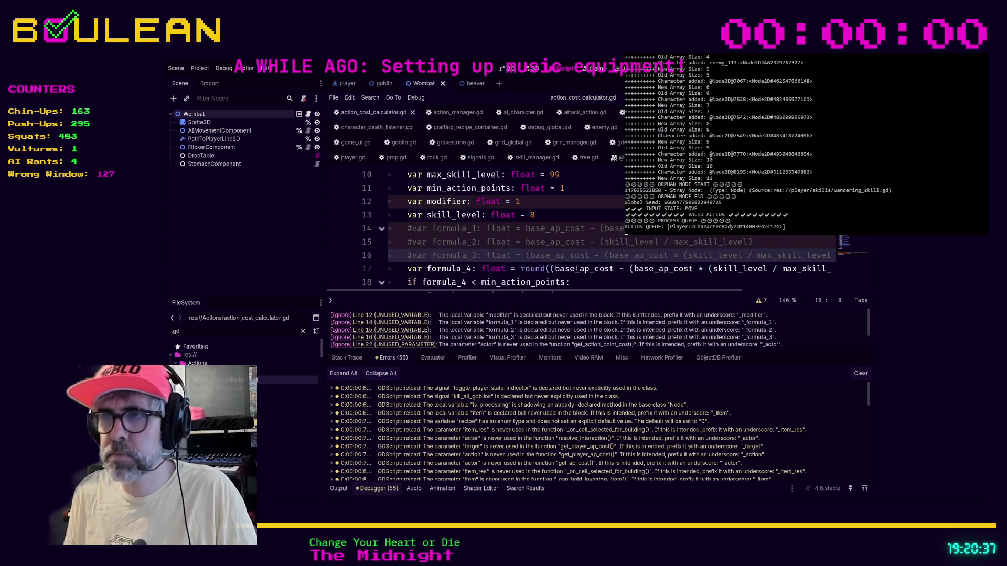
{"action": "key", "text": "ctrl+s"}
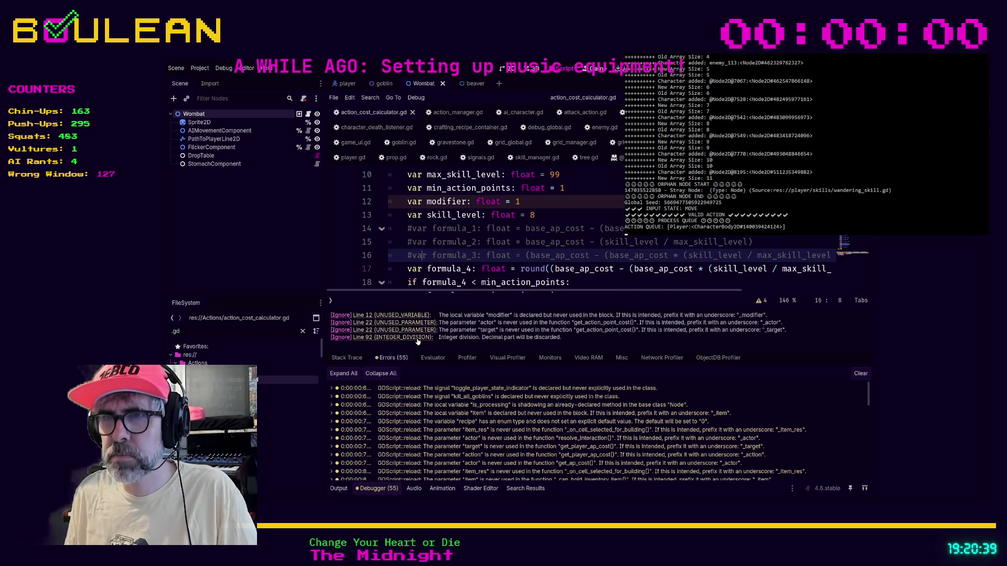
Step: Comment out the unused modifier variable on line 12
{"action": "left_click", "coordinate": [422, 317]}
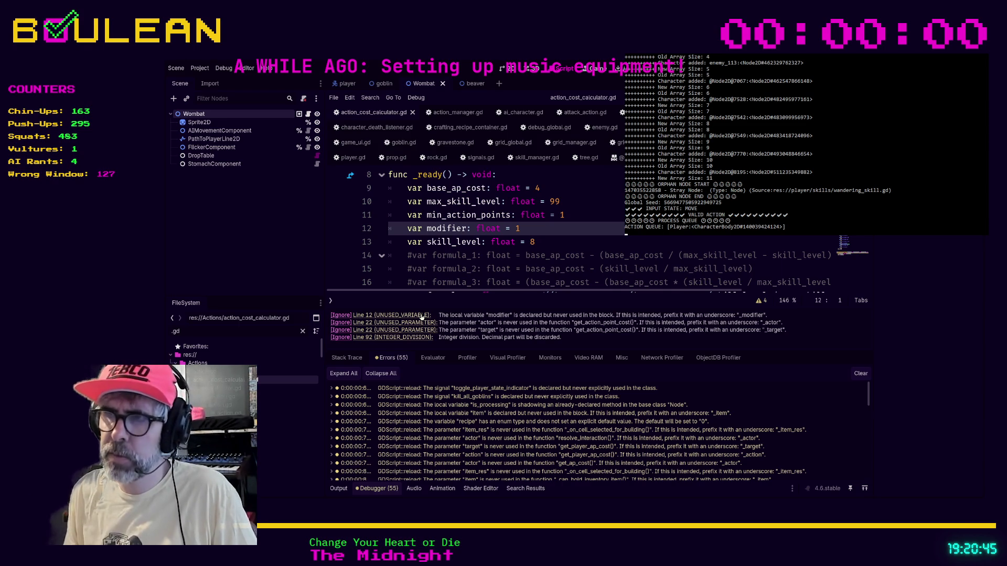
{"action": "left_click", "coordinate": [569, 230]}
{"action": "key", "text": "ctrl+k"}
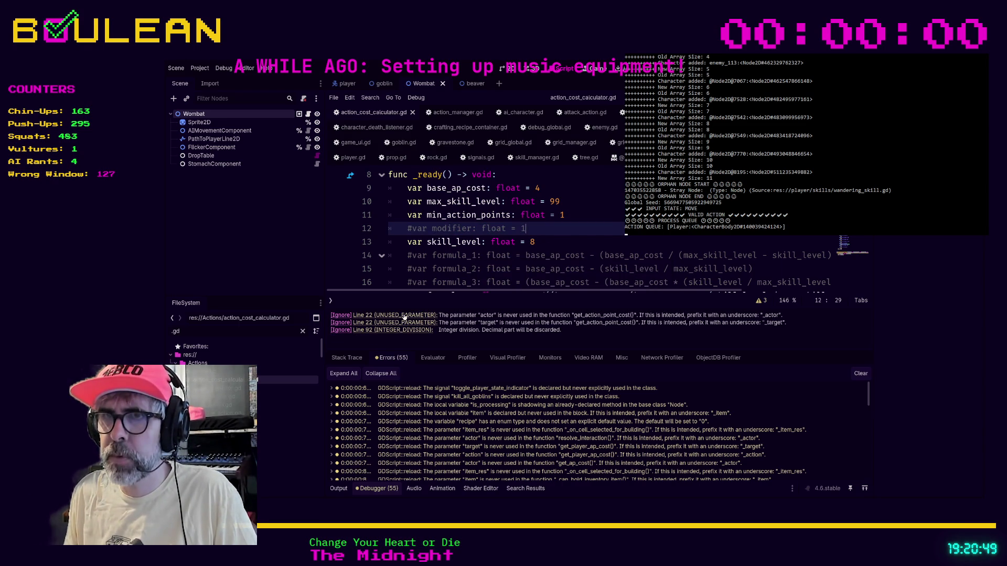
Step: Rename get_action_point_cost's actor parameter on line 22 to _actor
{"action": "left_click", "coordinate": [404, 317]}
{"action": "left_click", "coordinate": [519, 229]}
{"action": "type", "text": "_"}
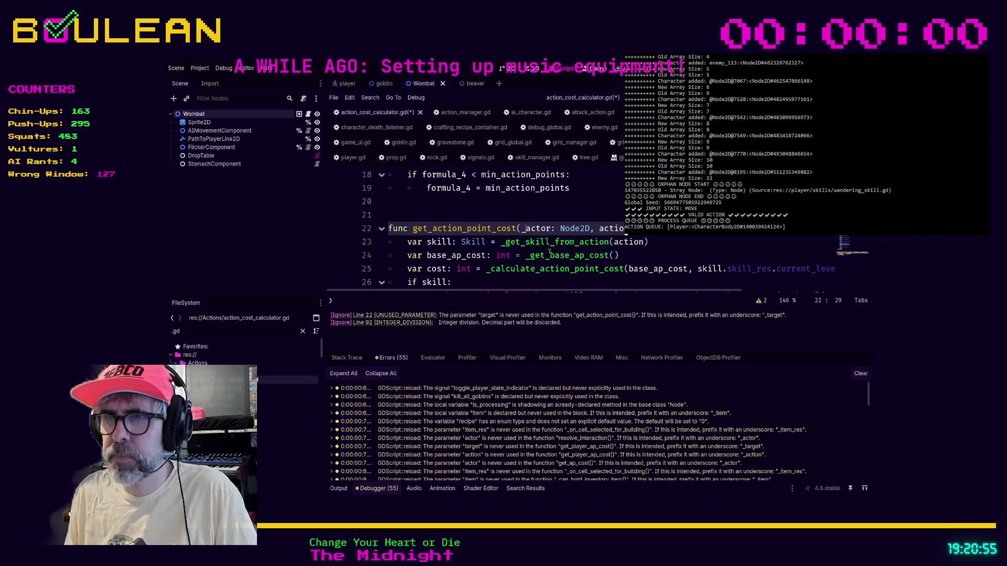
Step: Rename get_action_point_cost's target parameter to _target and save the script
{"action": "key", "text": "End"}
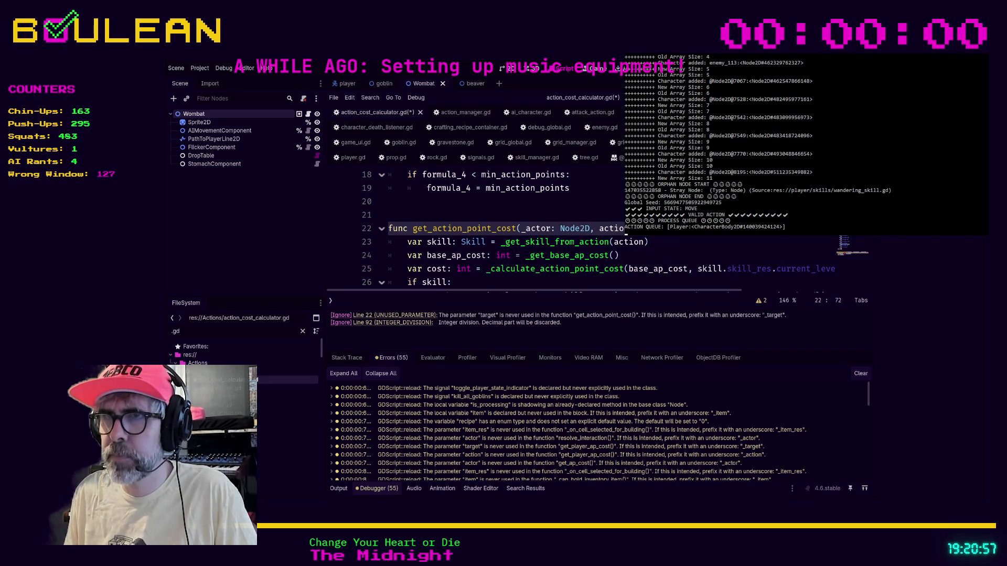
{"action": "scroll", "coordinate": [668, 258], "scroll_direction": "down", "scroll_amount": 1}
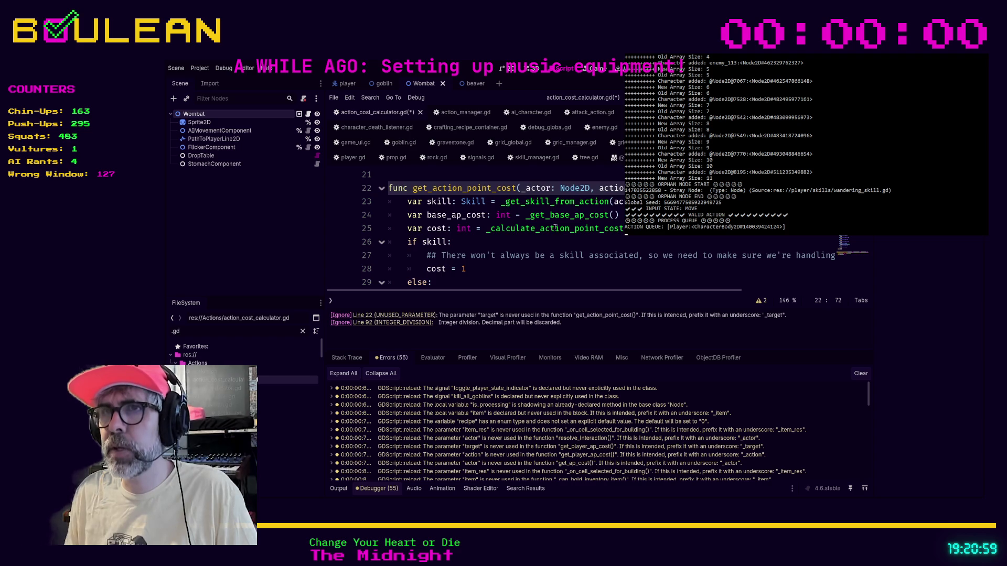
{"action": "scroll", "coordinate": [556, 228], "scroll_direction": "up", "scroll_amount": 1}
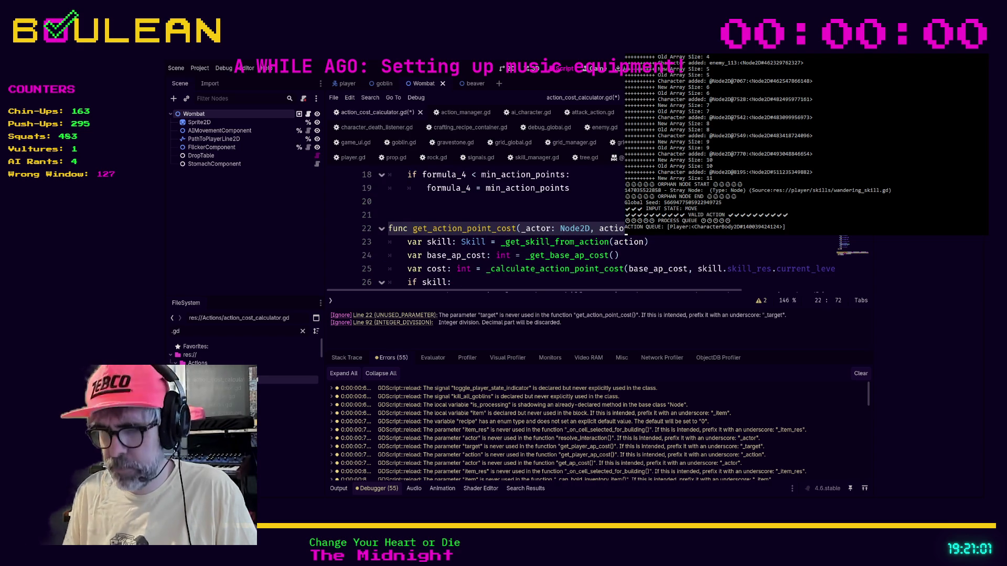
{"action": "type", "text": "_"}
{"action": "scroll", "coordinate": [447, 235], "scroll_direction": "up", "scroll_amount": 2}
{"action": "scroll", "coordinate": [447, 234], "scroll_direction": "up", "scroll_amount": 2}
{"action": "scroll", "coordinate": [446, 235], "scroll_direction": "down", "scroll_amount": 8}
{"action": "scroll", "coordinate": [446, 234], "scroll_direction": "down", "scroll_amount": 2}
{"action": "scroll", "coordinate": [446, 235], "scroll_direction": "up", "scroll_amount": 5}
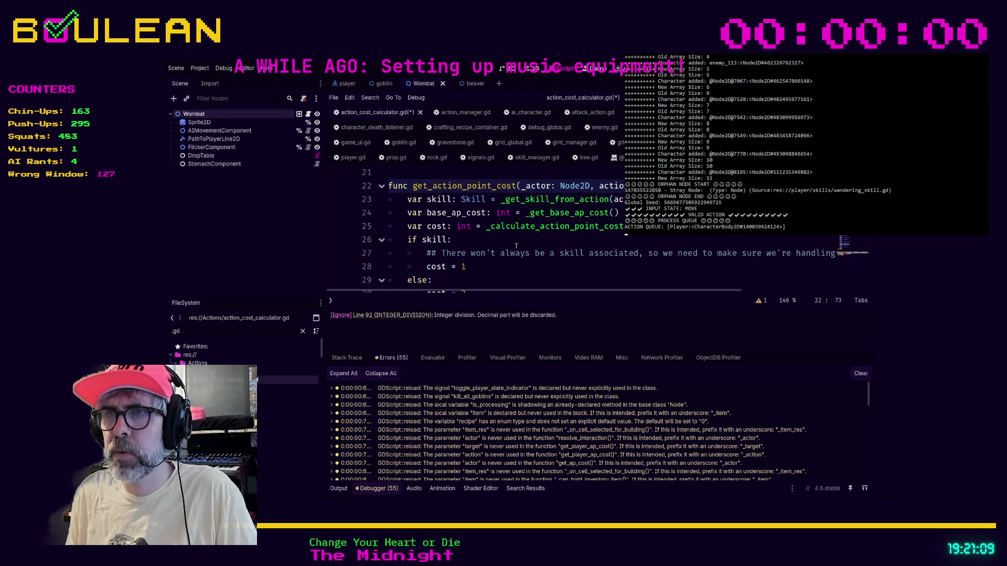
{"action": "left_click", "coordinate": [515, 245]}
{"action": "key", "text": "ctrl+s"}
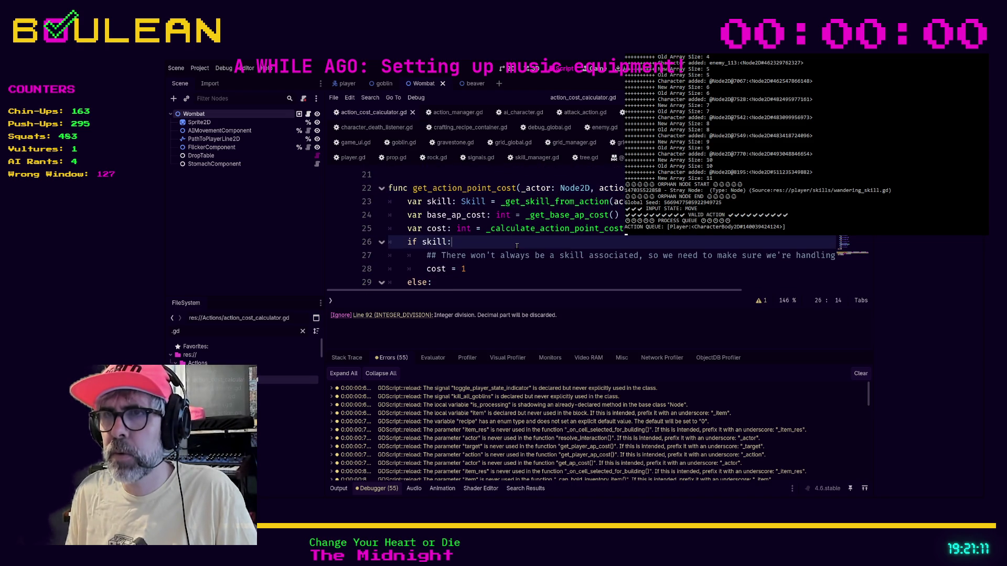
Step: Reopen the warnings list and jump to the line 92 integer-division warning
{"action": "left_click", "coordinate": [764, 301]}
{"action": "left_click", "coordinate": [761, 342]}
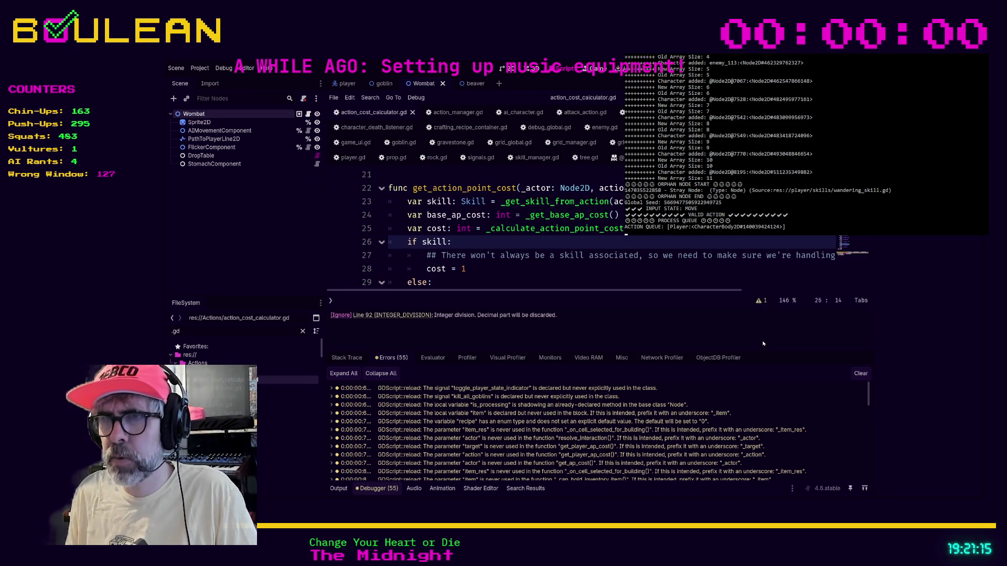
{"action": "left_click", "coordinate": [401, 316]}
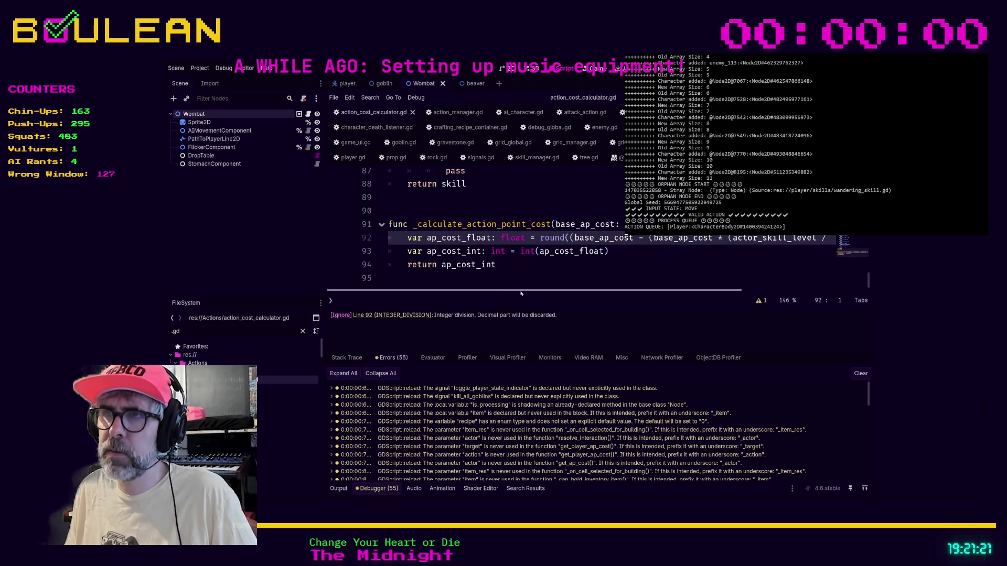
{"action": "mouse_move", "coordinate": [530, 291]}
{"action": "left_mouse_down"}
{"action": "mouse_move", "coordinate": [672, 290]}
{"action": "mouse_move", "coordinate": [515, 297]}
{"action": "left_mouse_up"}
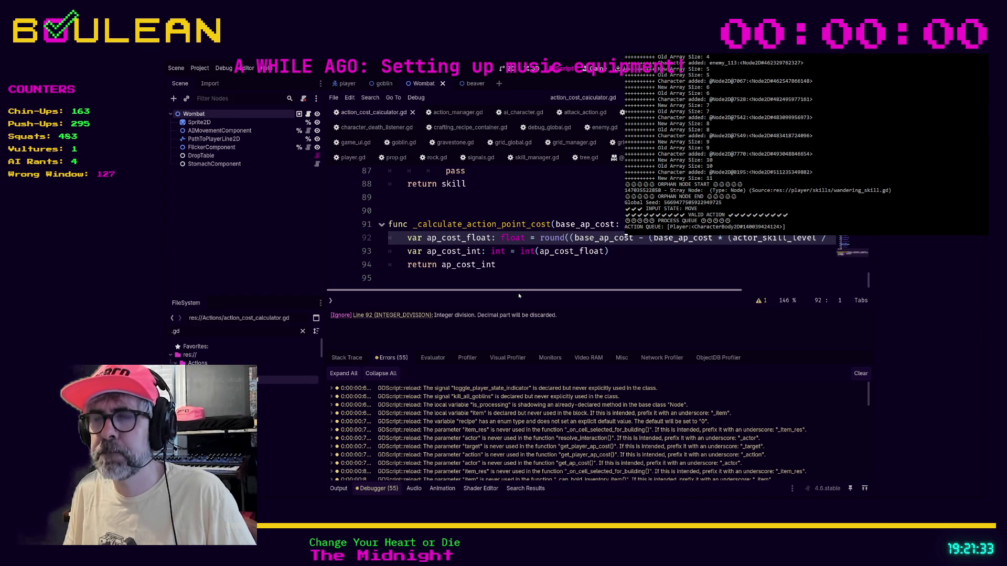
{"action": "mouse_move", "coordinate": [529, 291]}
{"action": "left_mouse_down"}
{"action": "mouse_move", "coordinate": [540, 290]}
{"action": "mouse_move", "coordinate": [512, 293]}
{"action": "mouse_move", "coordinate": [668, 284]}
{"action": "mouse_move", "coordinate": [499, 294]}
{"action": "left_mouse_up"}
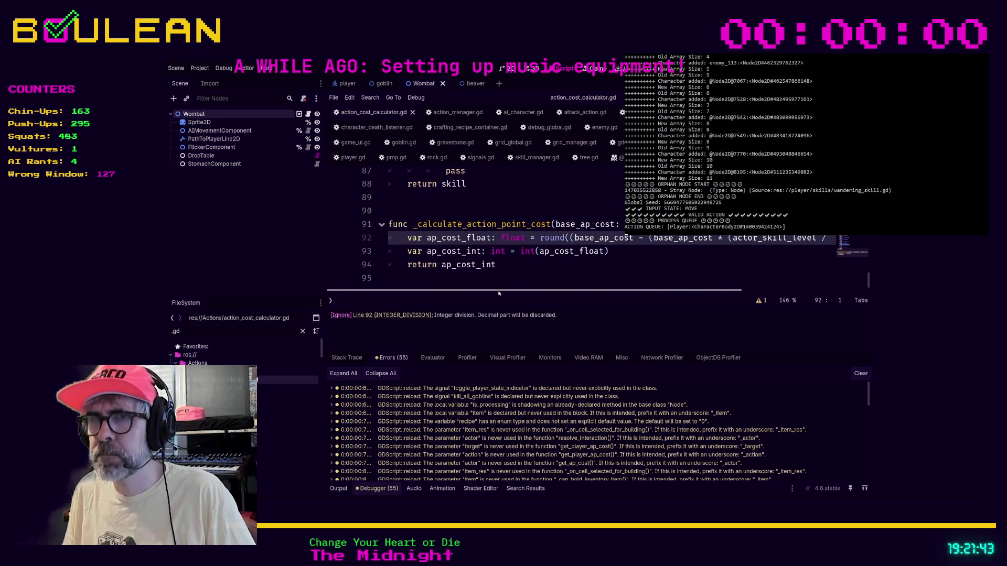
{"action": "left_click", "coordinate": [346, 317]}
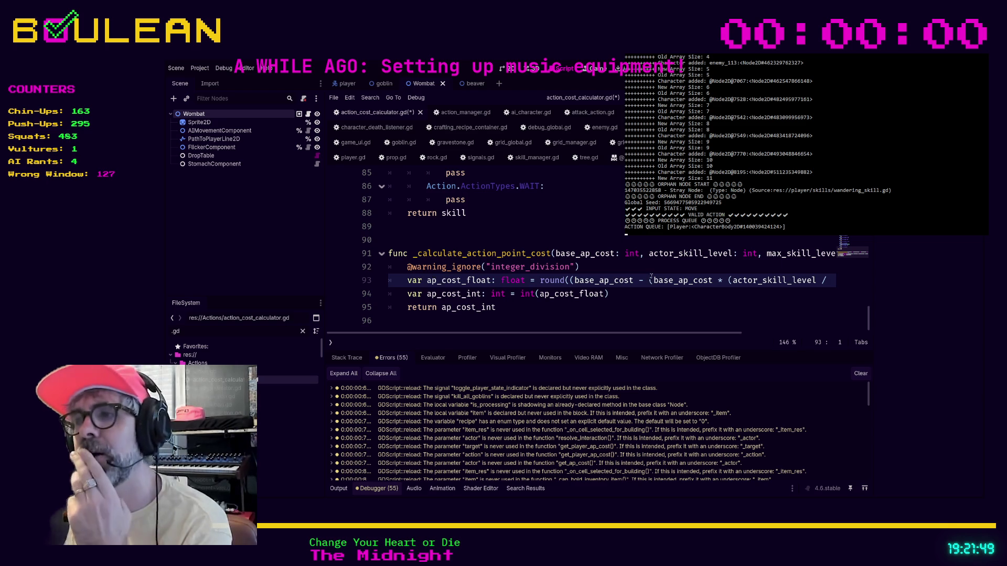
{"action": "left_click", "coordinate": [620, 268]}
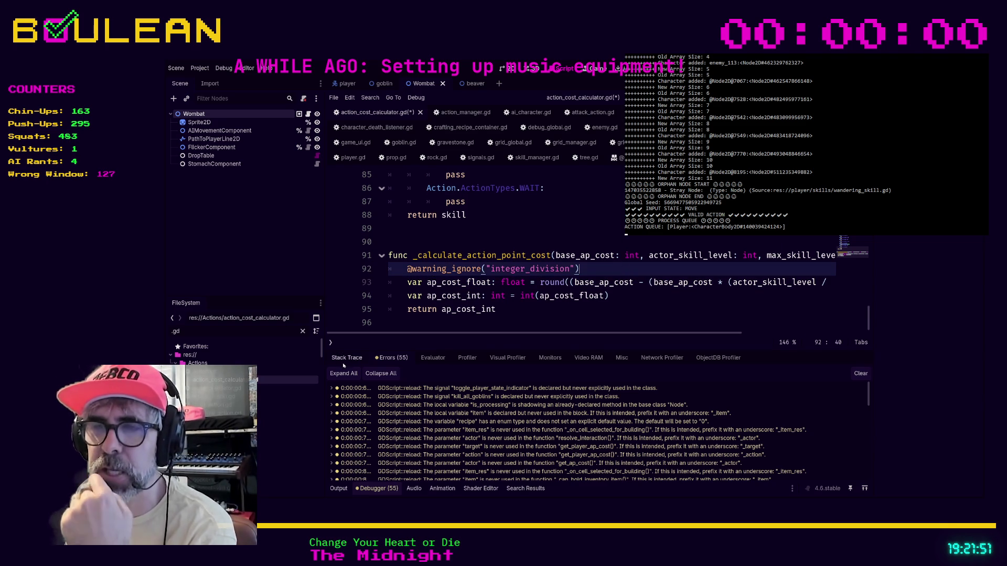
{"action": "triple_click", "coordinate": [396, 268]}
{"action": "left_click", "coordinate": [598, 270]}
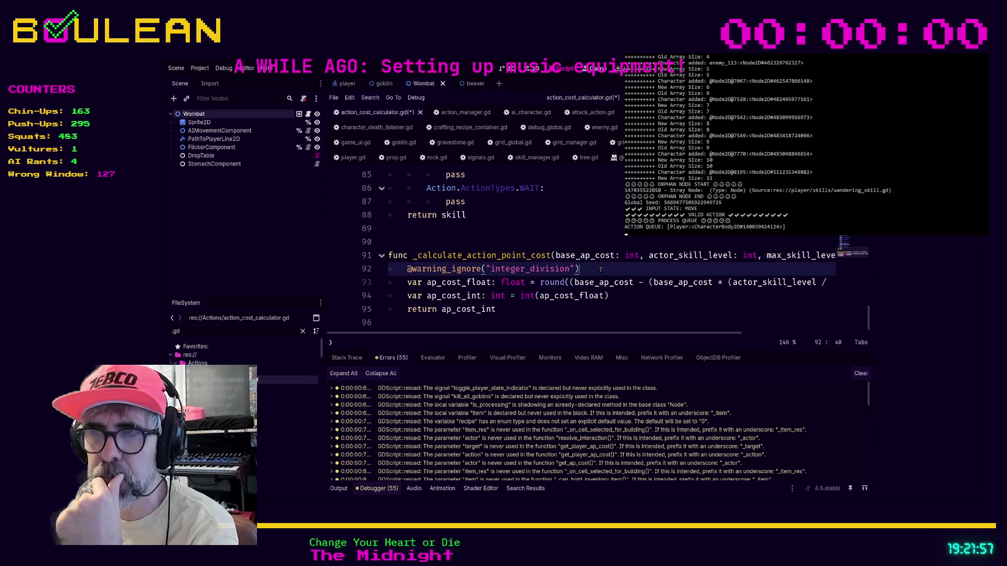
{"action": "left_click_drag", "start_coordinate": [600, 270], "coordinate": [387, 270]}
{"action": "left_click", "coordinate": [596, 266]}
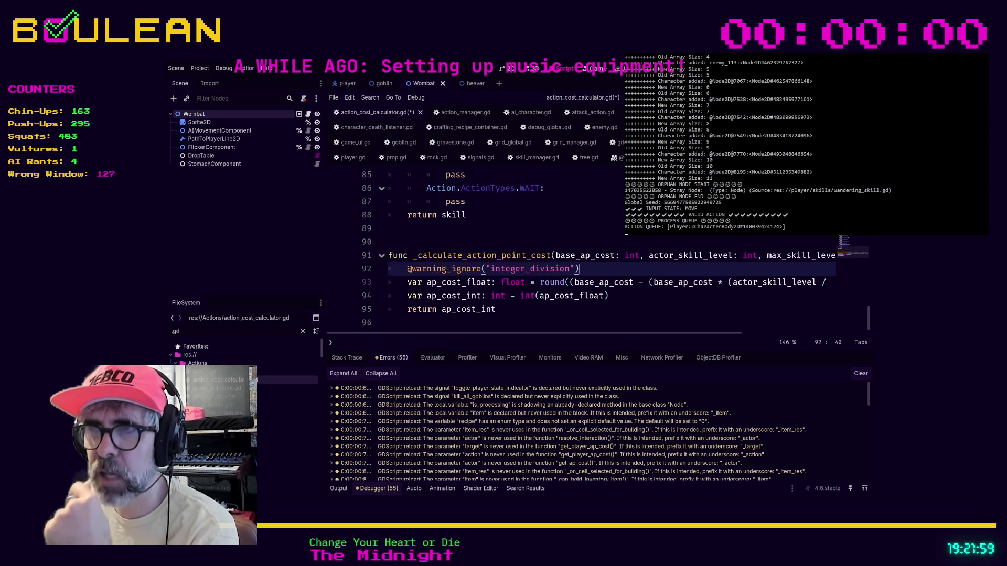
{"action": "key", "text": "ctrl+s"}
{"action": "double_click", "coordinate": [284, 388]}
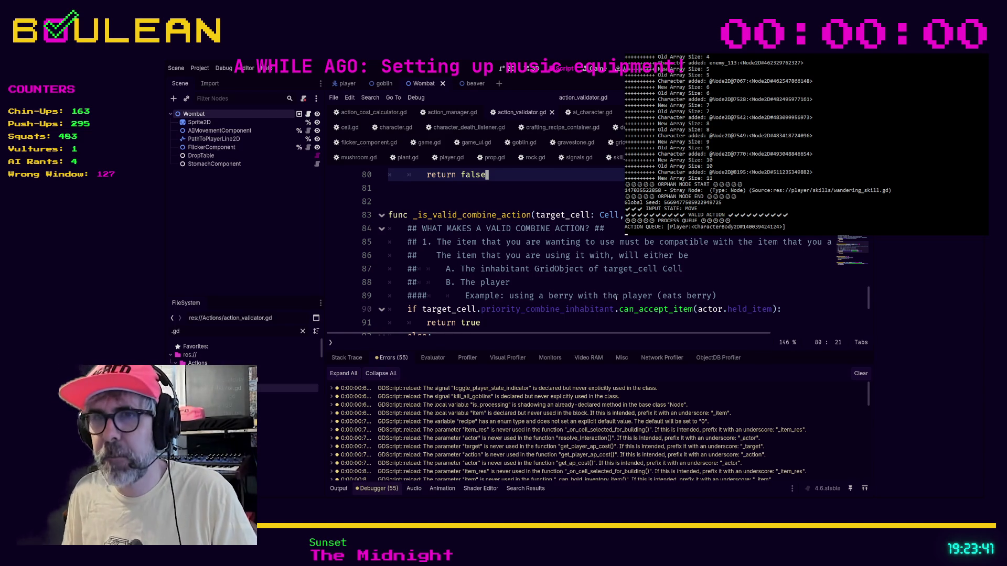
Step: Open attack_action.gd, list its five unused-parameter warnings, and go to missed_attack on line 13
{"action": "left_click", "coordinate": [485, 322]}
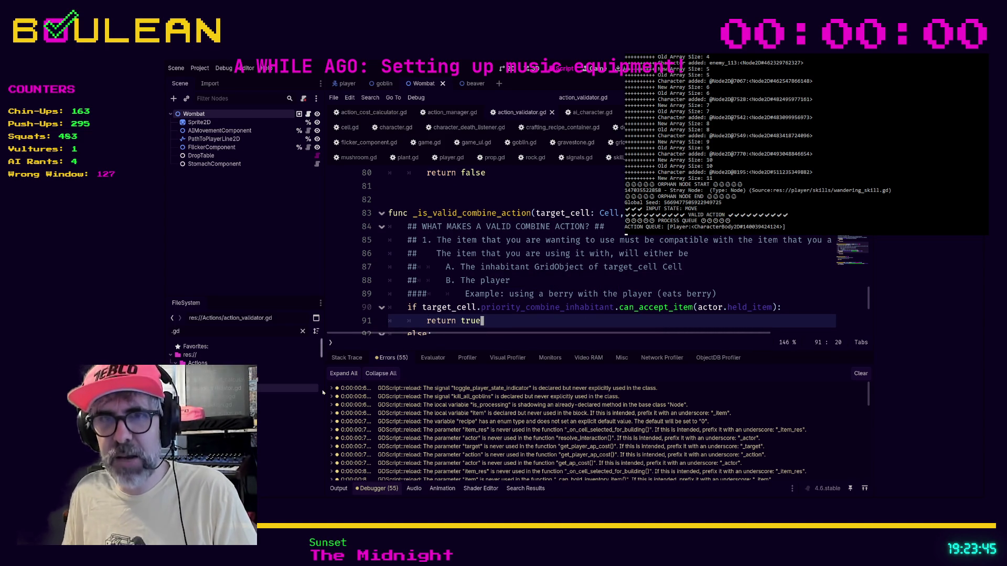
{"action": "double_click", "coordinate": [286, 397]}
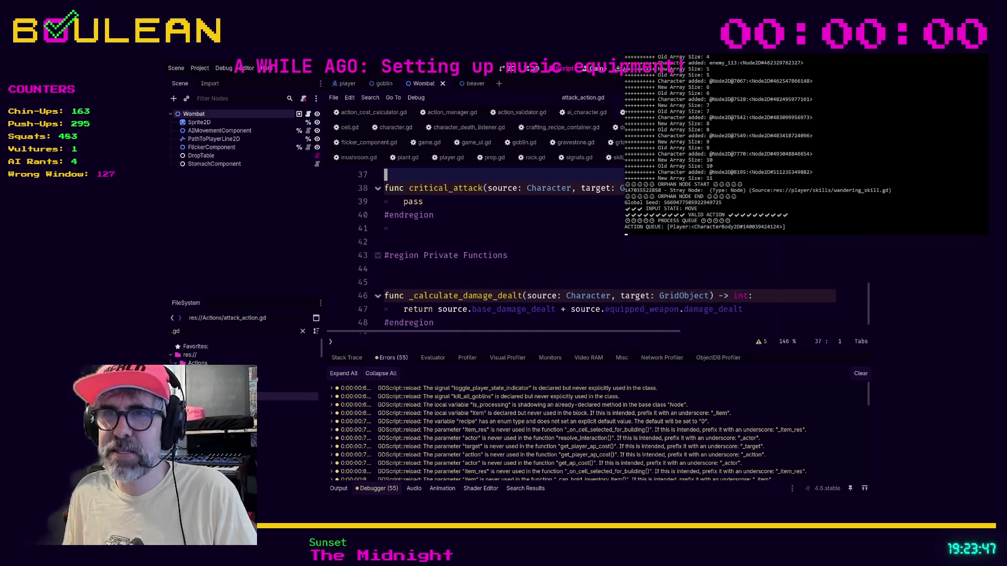
{"action": "left_click", "coordinate": [761, 342]}
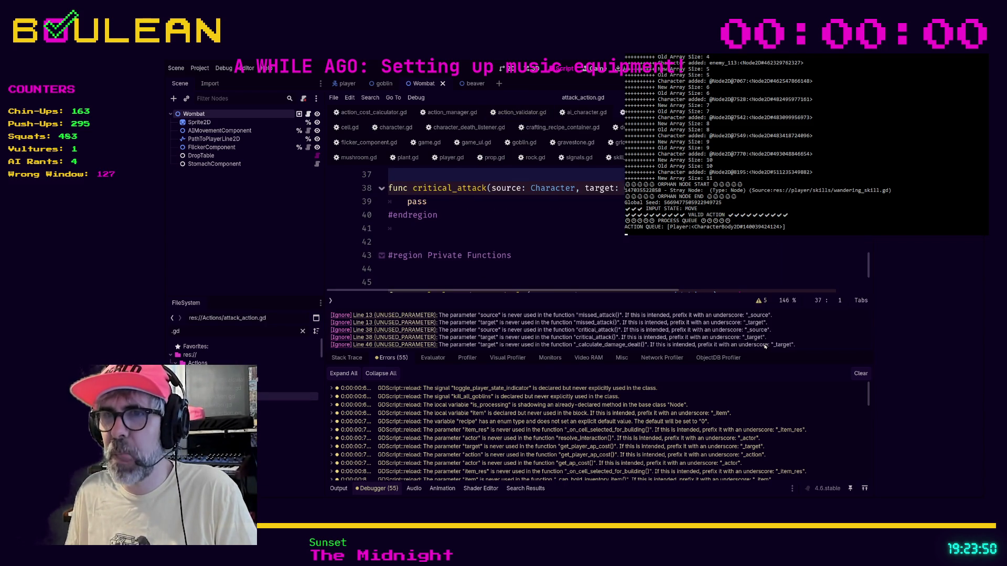
{"action": "left_click", "coordinate": [402, 317]}
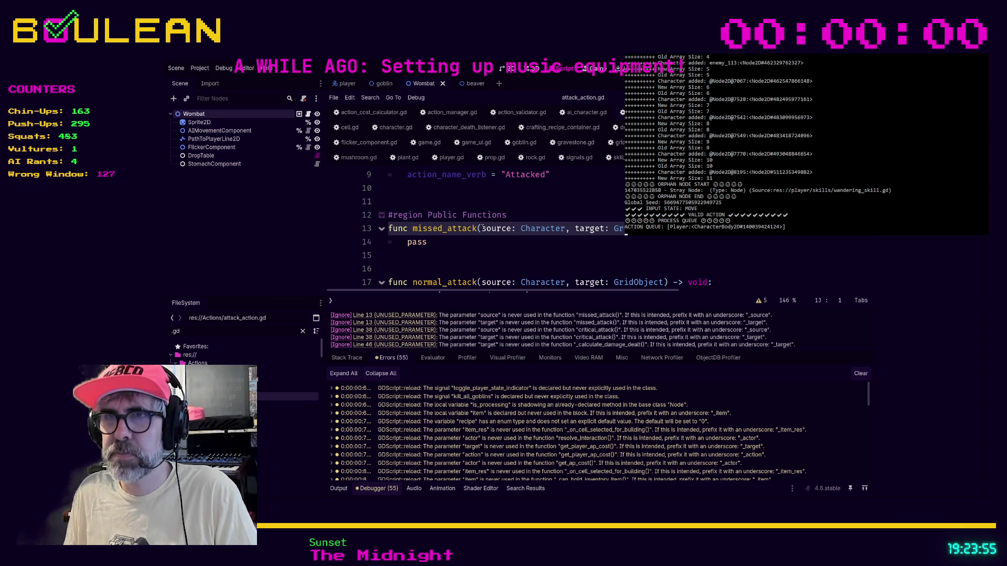
{"action": "left_click", "coordinate": [470, 244]}
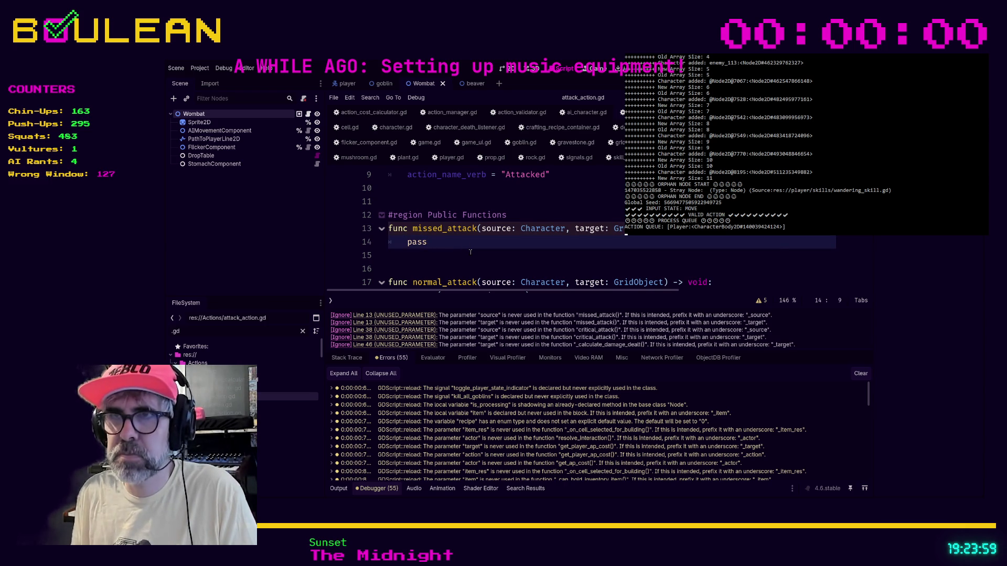
Step: Find missed_attack and comment out its function on lines 13–14
{"action": "key", "text": "alt+f"}
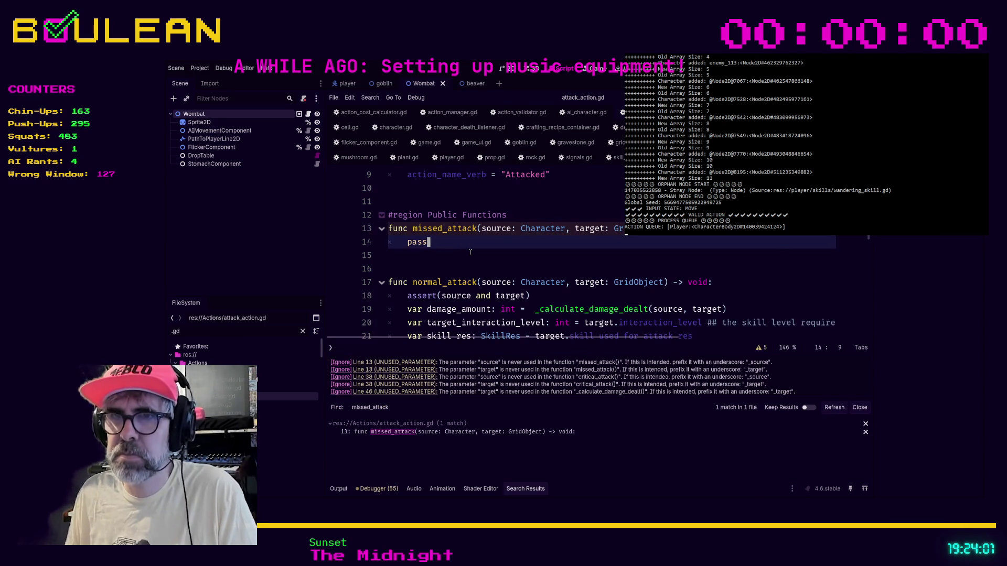
{"action": "left_click", "coordinate": [398, 433]}
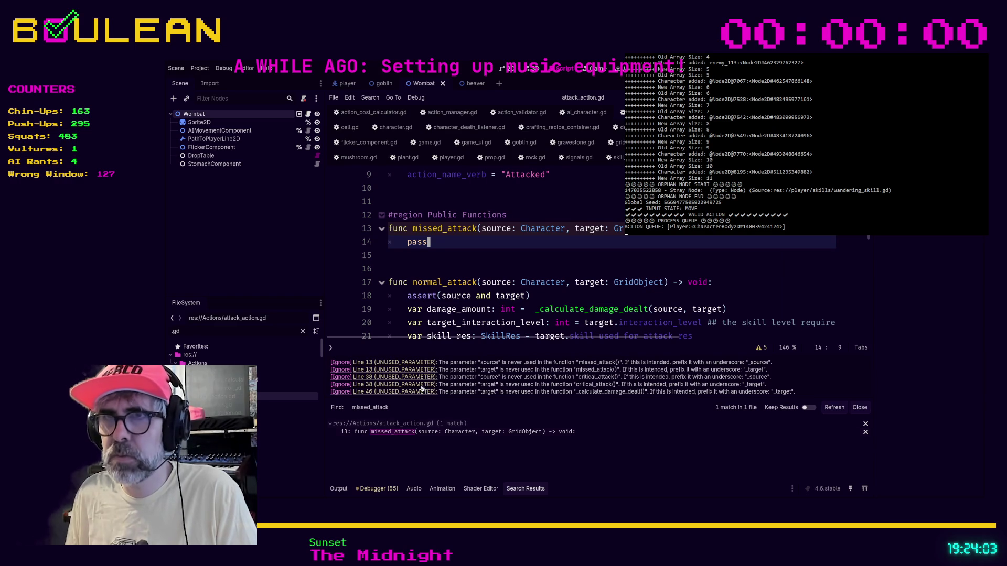
{"action": "mouse_move", "coordinate": [428, 242]}
{"action": "left_mouse_down"}
{"action": "mouse_move", "coordinate": [413, 229]}
{"action": "mouse_move", "coordinate": [379, 232]}
{"action": "left_mouse_up"}
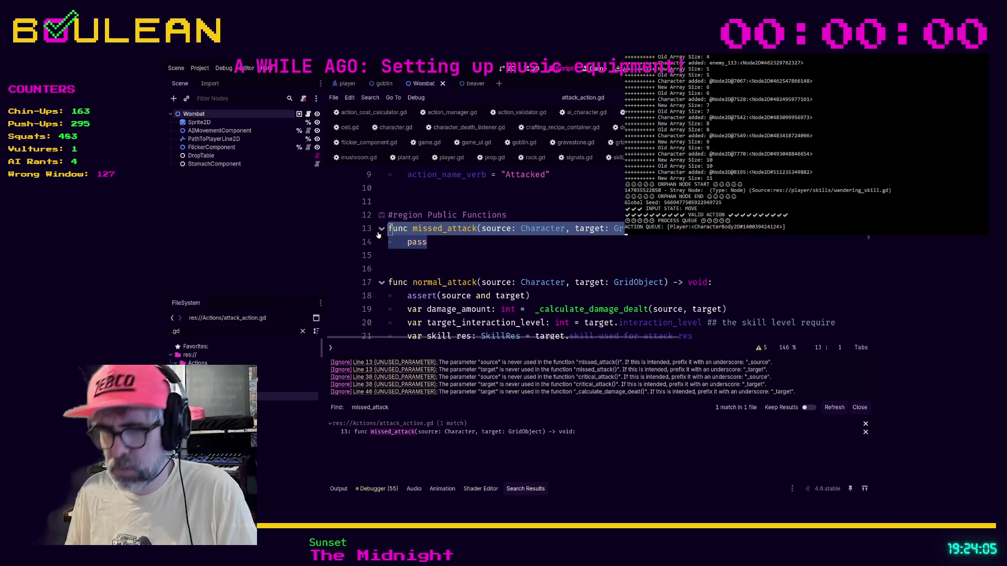
{"action": "key", "text": "ctrl+k"}
{"action": "left_click", "coordinate": [472, 256]}
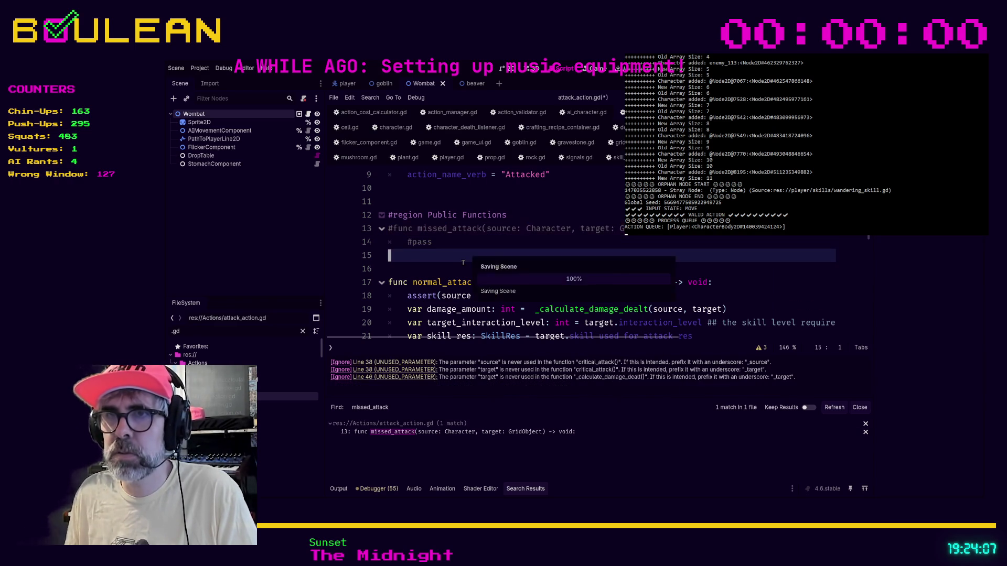
Step: Comment out the unused critical_attack function on lines 38–39 and save the script
{"action": "left_click", "coordinate": [407, 363]}
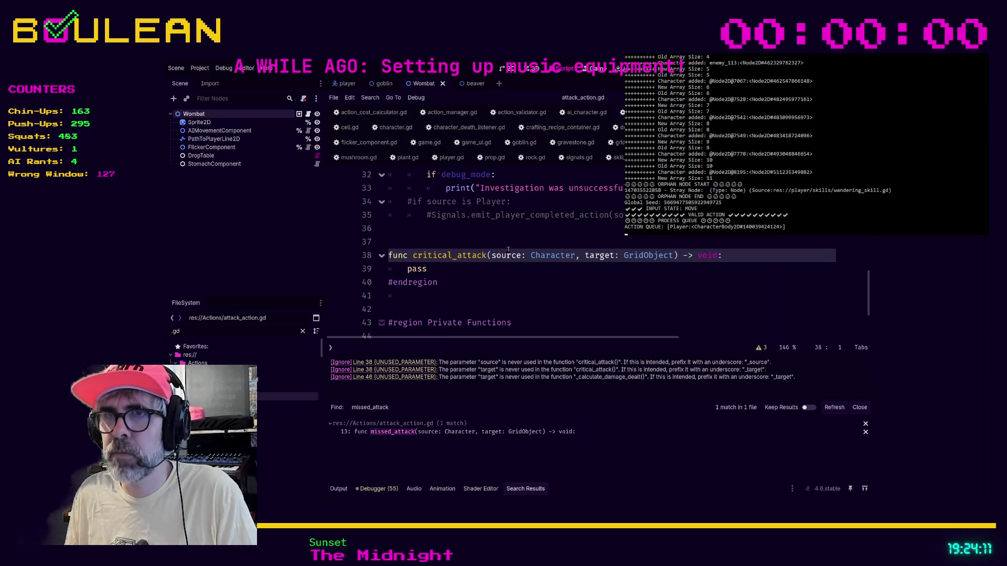
{"action": "left_click", "coordinate": [463, 269]}
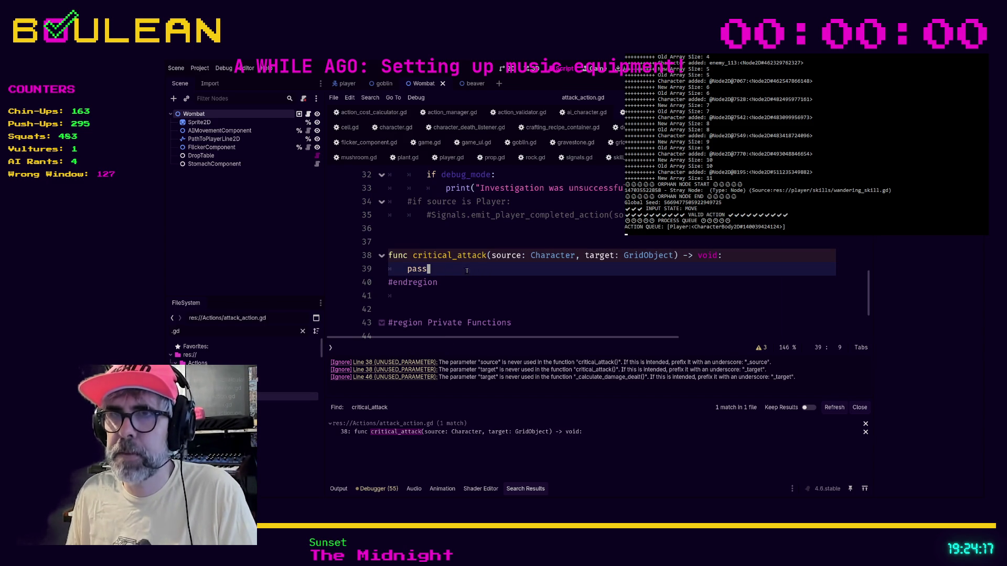
{"action": "left_click_drag", "start_coordinate": [486, 275], "coordinate": [365, 253]}
{"action": "key", "text": "ctrl+k"}
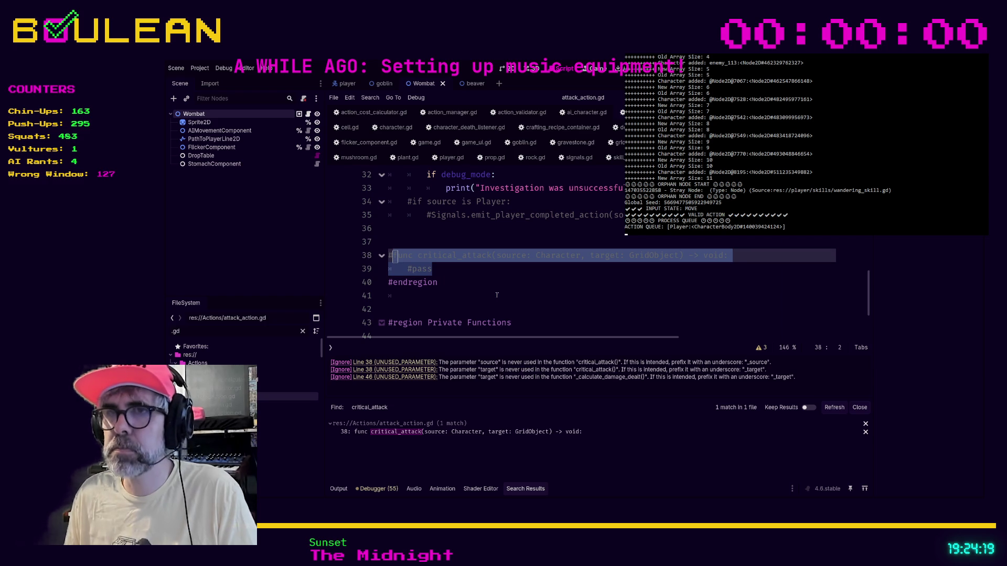
{"action": "key", "text": "ctrl+s"}
Step: Rename _calculate_damage_dealt's unused target parameter to _target on line 46, then run the project
{"action": "left_click", "coordinate": [387, 366]}
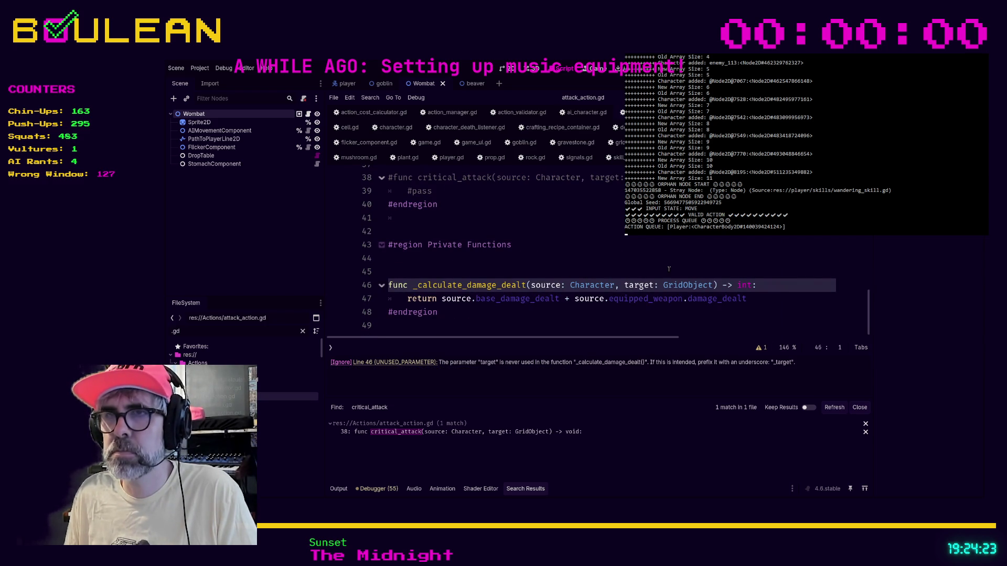
{"action": "mouse_move", "coordinate": [761, 298]}
{"action": "left_mouse_down"}
{"action": "mouse_move", "coordinate": [576, 297]}
{"action": "mouse_move", "coordinate": [398, 320]}
{"action": "mouse_move", "coordinate": [409, 295]}
{"action": "mouse_move", "coordinate": [385, 300]}
{"action": "left_mouse_up"}
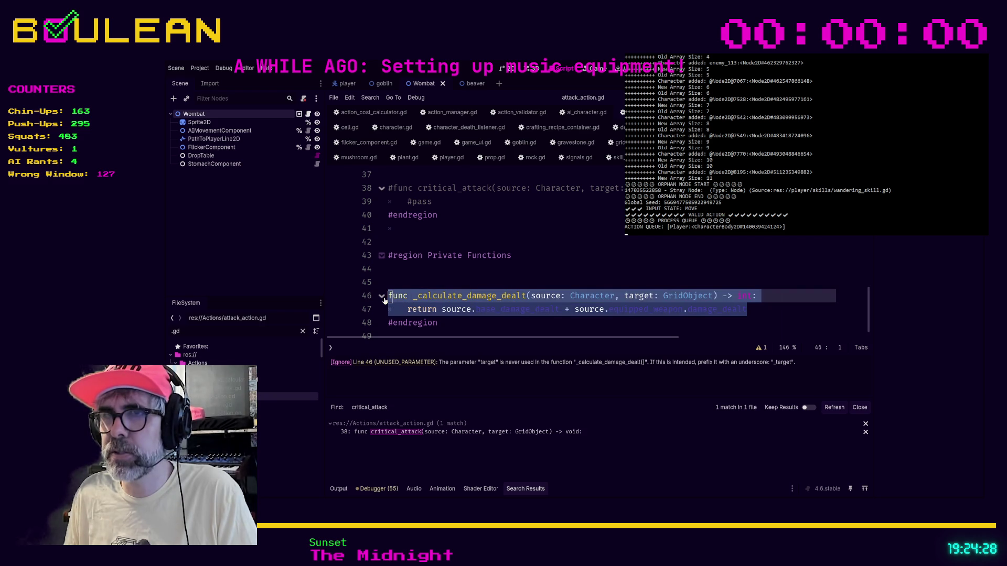
{"action": "left_click", "coordinate": [424, 277]}
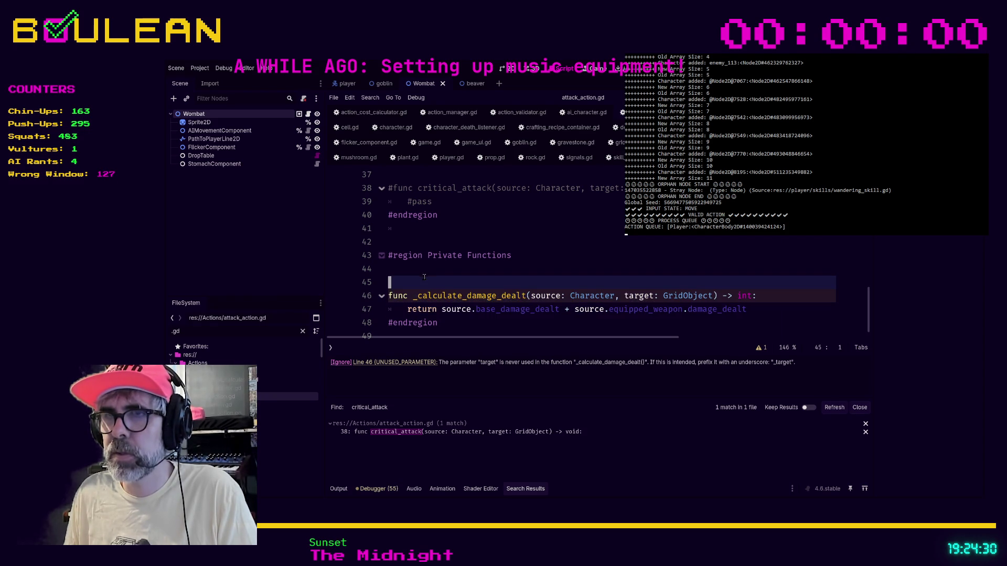
{"action": "left_click", "coordinate": [624, 297]}
{"action": "type", "text": "_"}
{"action": "key", "text": "Up"}
{"action": "scroll", "coordinate": [619, 294], "scroll_direction": "up", "scroll_amount": 1}
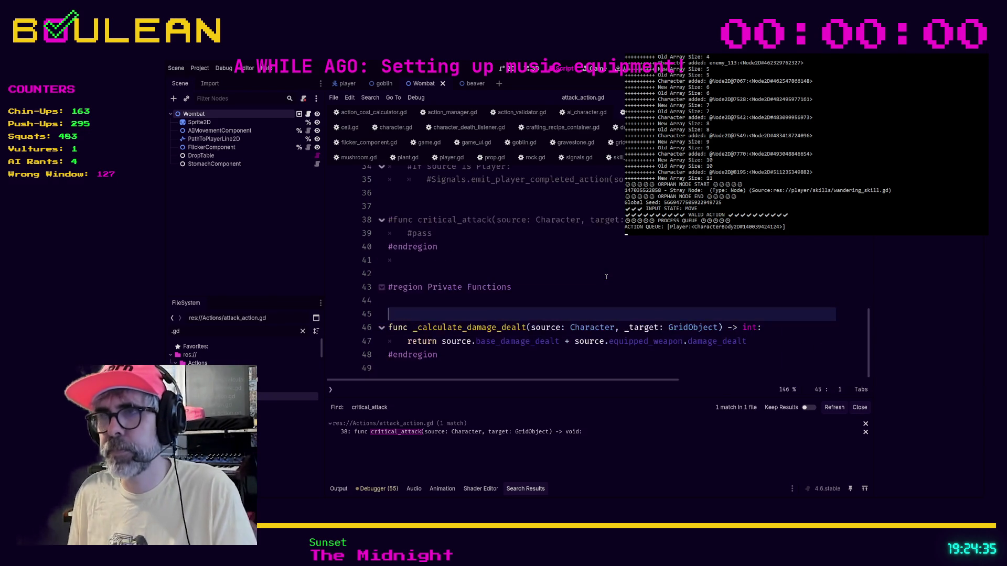
{"action": "key", "text": "F5"}
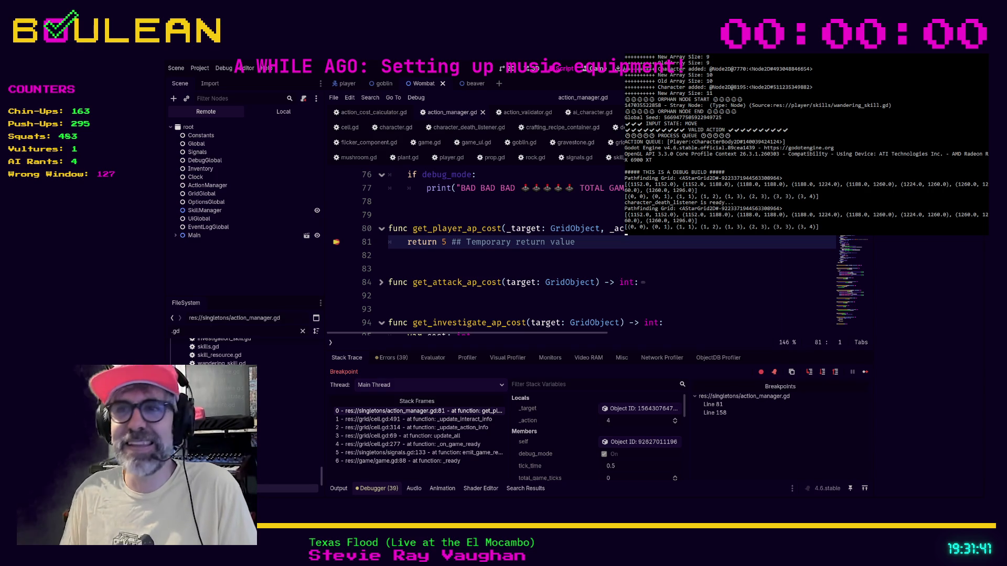
{"action": "left_click", "coordinate": [430, 309]}
{"action": "left_click", "coordinate": [430, 266]}
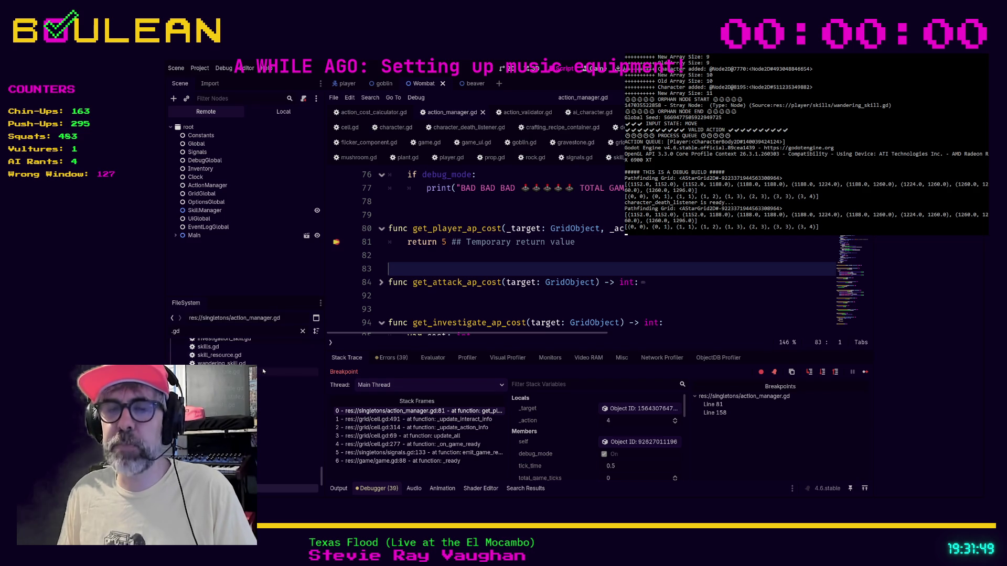
{"action": "scroll", "coordinate": [263, 372], "scroll_direction": "down", "scroll_amount": 2}
{"action": "scroll", "coordinate": [263, 371], "scroll_direction": "down", "scroll_amount": 2}
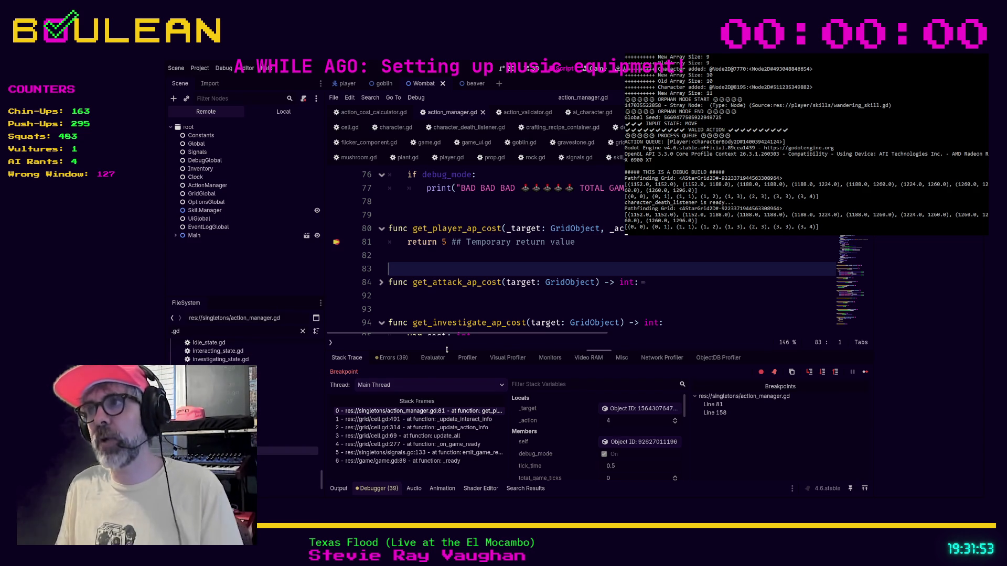
{"action": "left_click", "coordinate": [220, 460]}
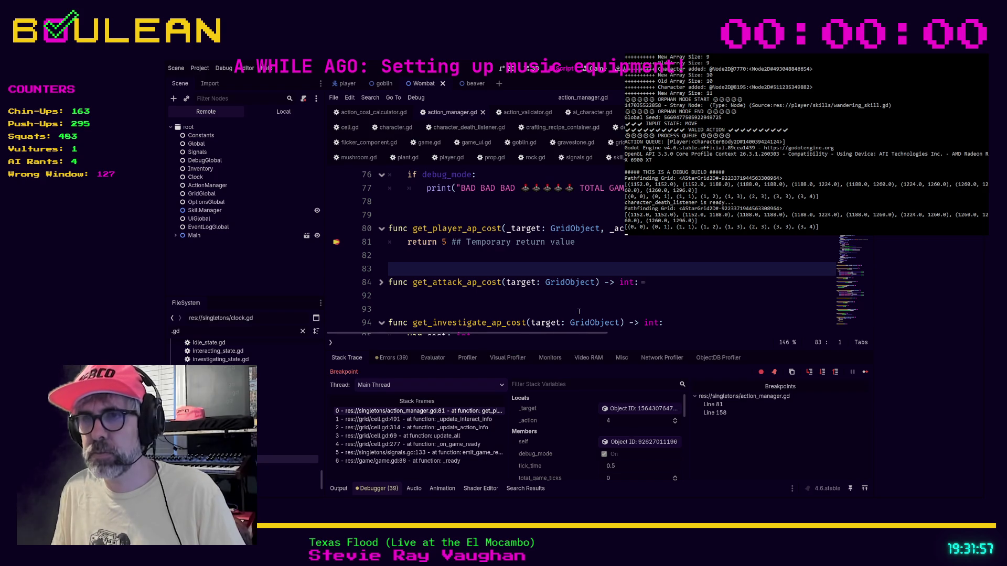
{"action": "left_click", "coordinate": [393, 358]}
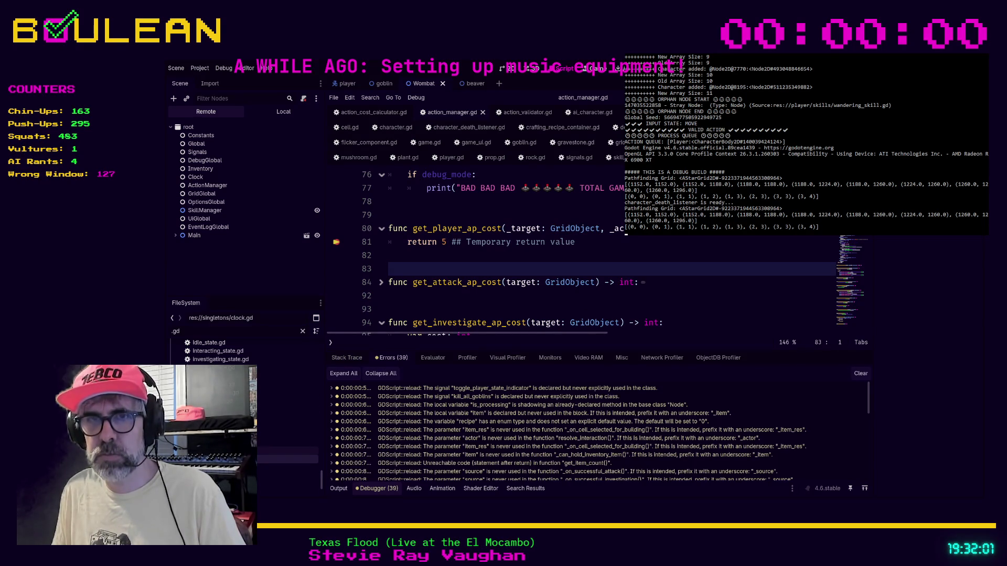
Step: Open action_validator.gd and step through attack_action.gd and build_action.gd to review their warnings
{"action": "scroll", "coordinate": [263, 399], "scroll_direction": "up", "scroll_amount": 5}
{"action": "left_click_drag", "start_coordinate": [323, 452], "coordinate": [321, 346]}
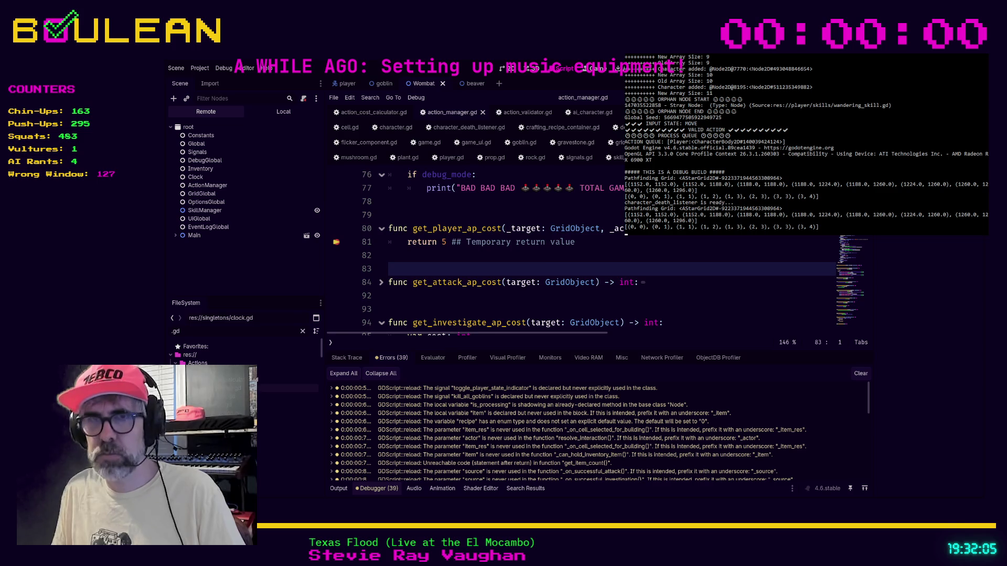
{"action": "left_click", "coordinate": [522, 112]}
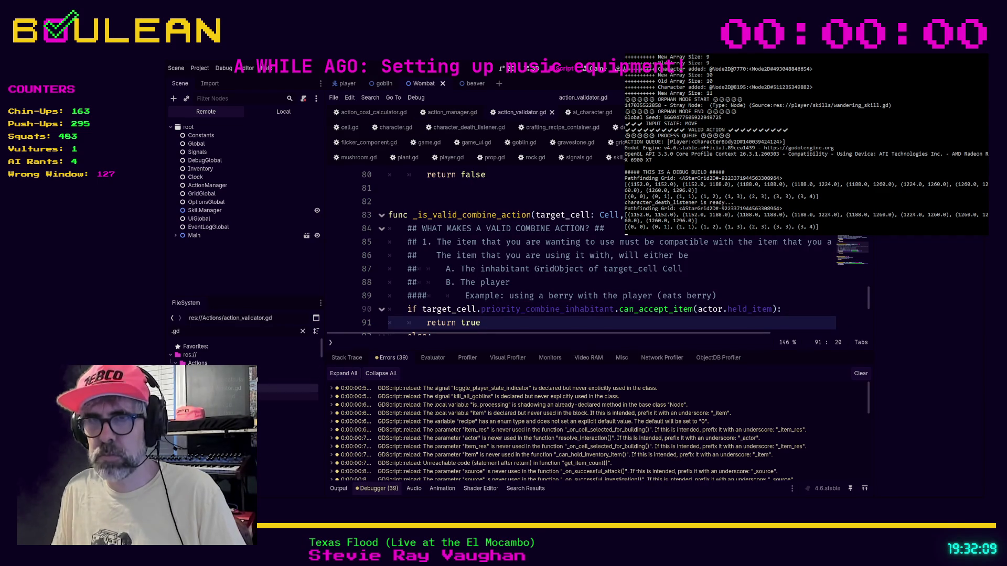
{"action": "key", "text": "Down"}
{"action": "key", "text": "Return"}
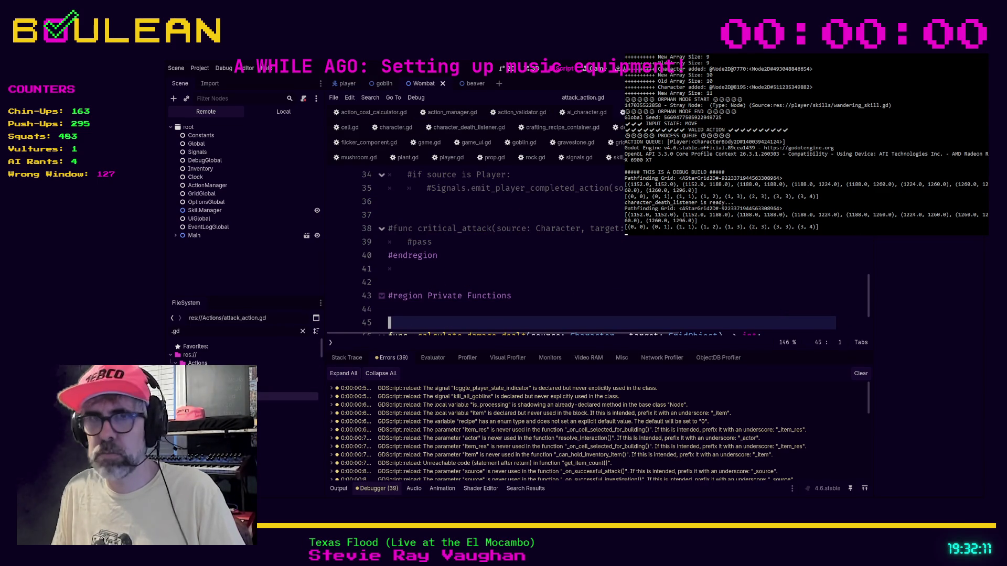
{"action": "key", "text": "Up"}
{"action": "key", "text": "Return"}
{"action": "key", "text": "Down"}
{"action": "key", "text": "Return"}
{"action": "key", "text": "Down"}
{"action": "key", "text": "Return"}
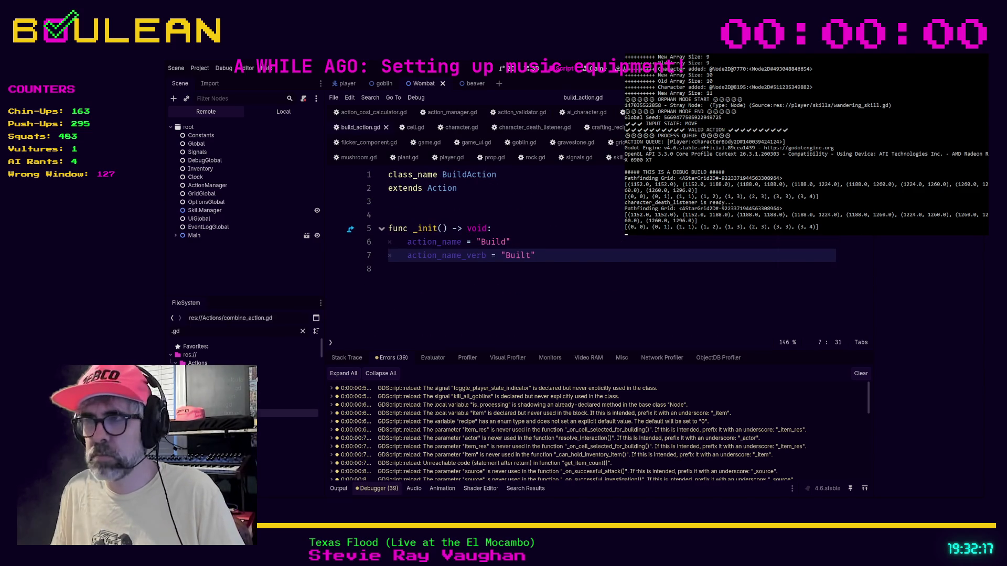
Step: Step through combine_action.gd, drop_action.gd, interact_action.gd and investigate_action.gd
{"action": "key", "text": "Down"}
{"action": "key", "text": "Return"}
{"action": "key", "text": "Down"}
{"action": "key", "text": "Return"}
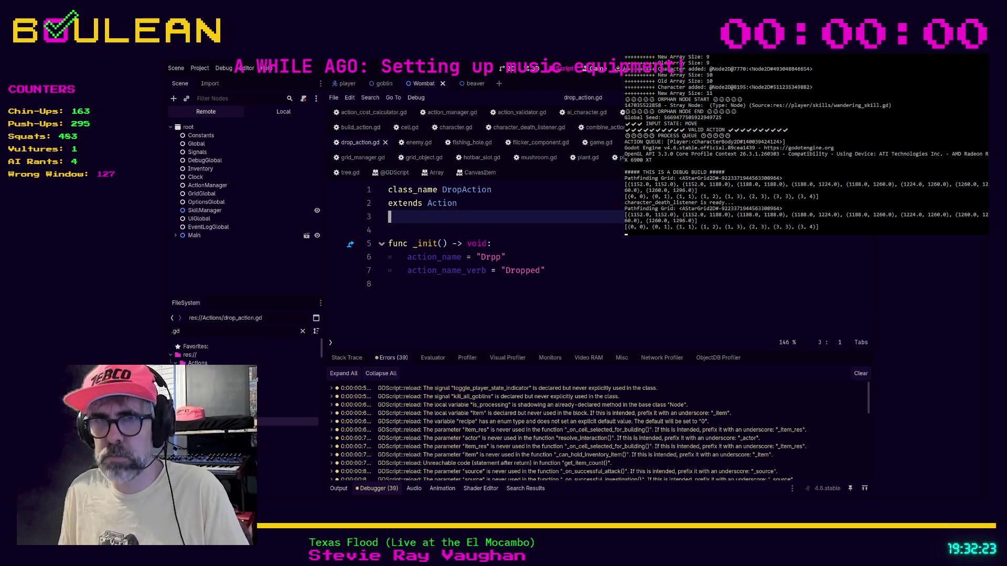
{"action": "key", "text": "Down"}
{"action": "key", "text": "Return"}
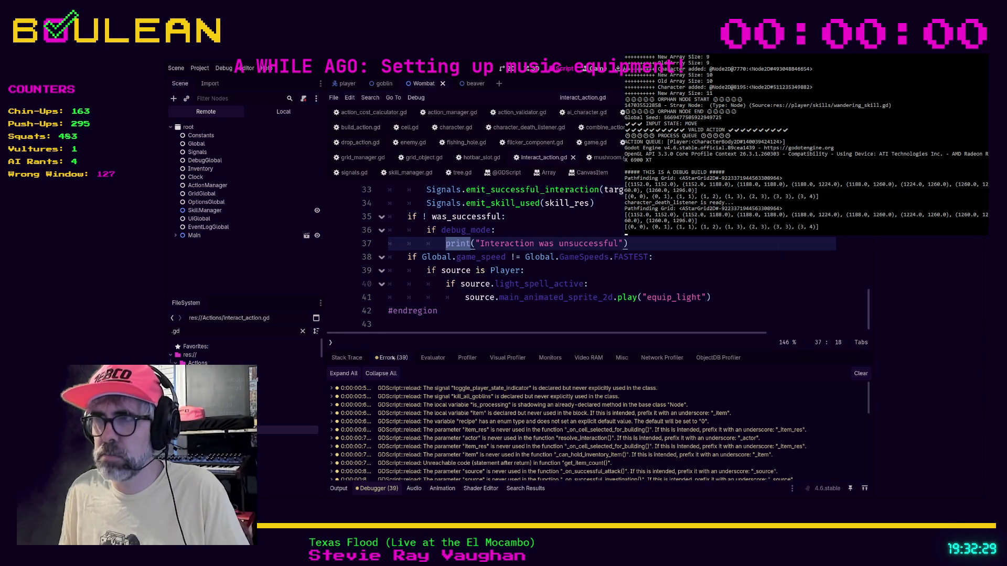
{"action": "key", "text": "Down"}
{"action": "key", "text": "Return"}
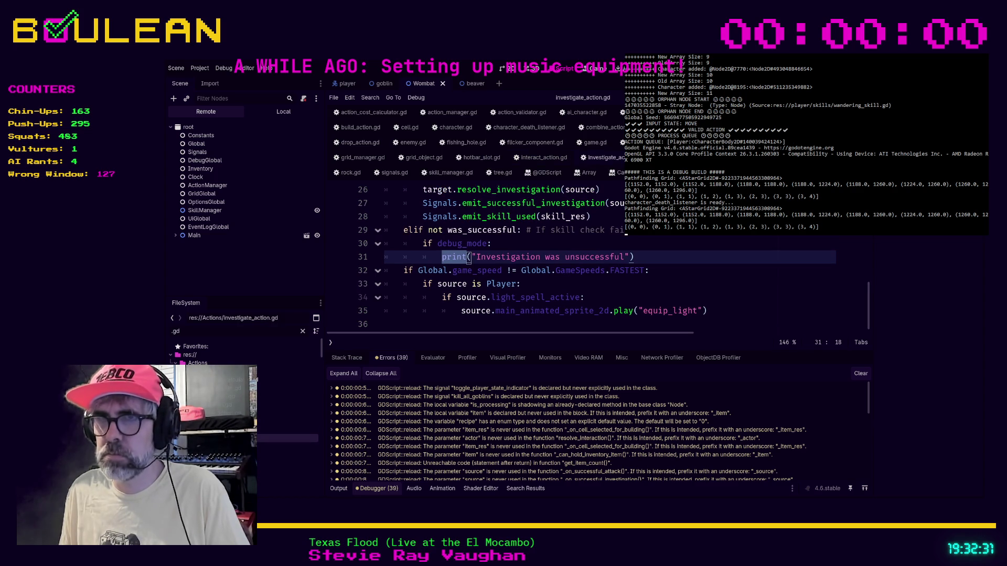
Step: Review move_action.gd, use_with_action.gd and wait_action.gd, return to move_action.gd, and clear the warnings list
{"action": "key", "text": "Down"}
{"action": "key", "text": "Return"}
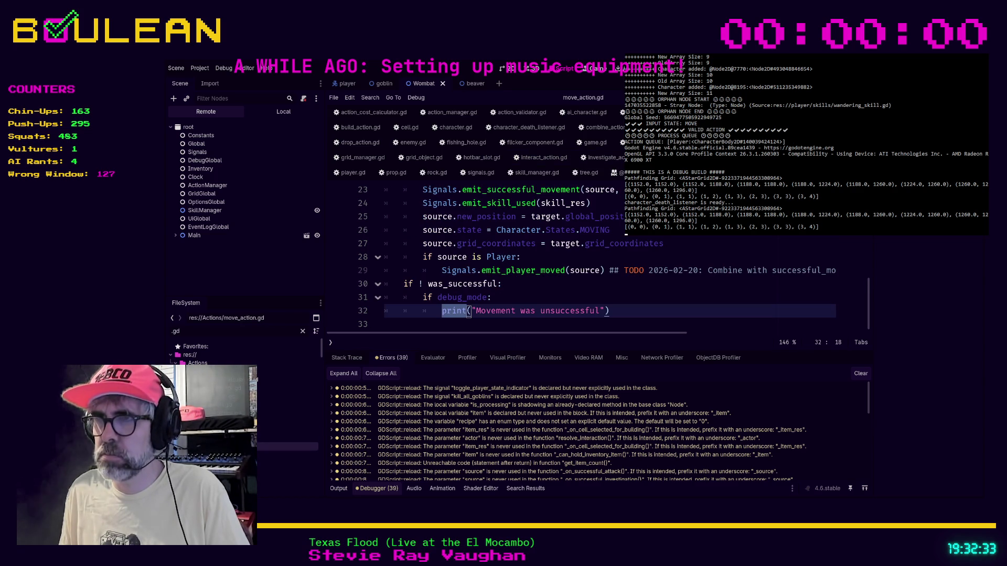
{"action": "key", "text": "Down"}
{"action": "key", "text": "Return"}
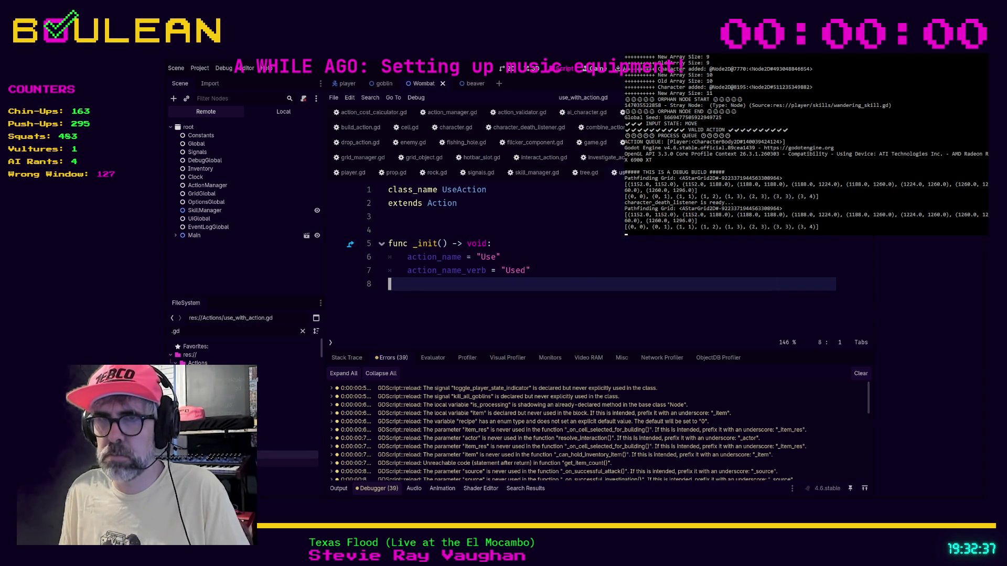
{"action": "key", "text": "Down"}
{"action": "key", "text": "Return"}
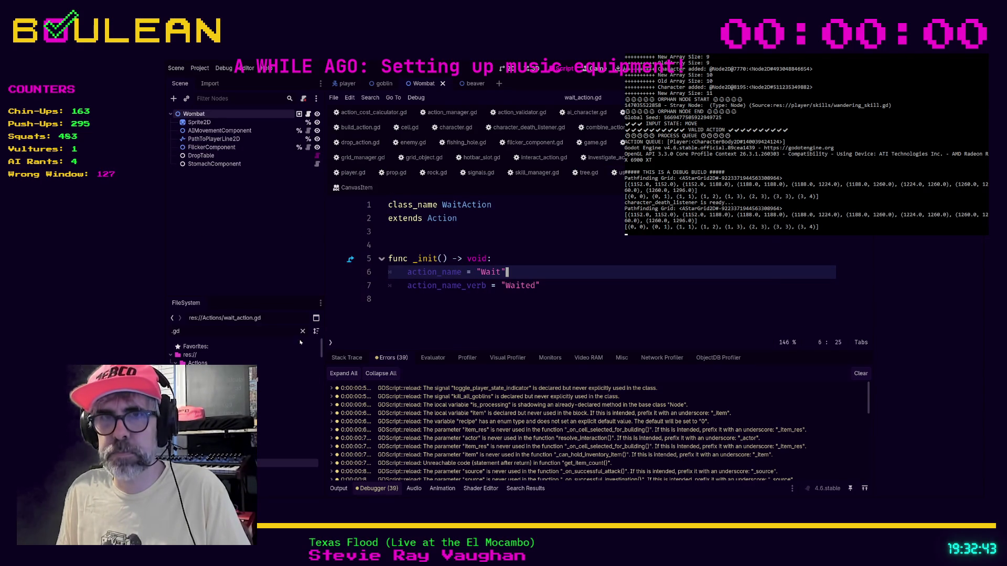
{"action": "double_click", "coordinate": [287, 446]}
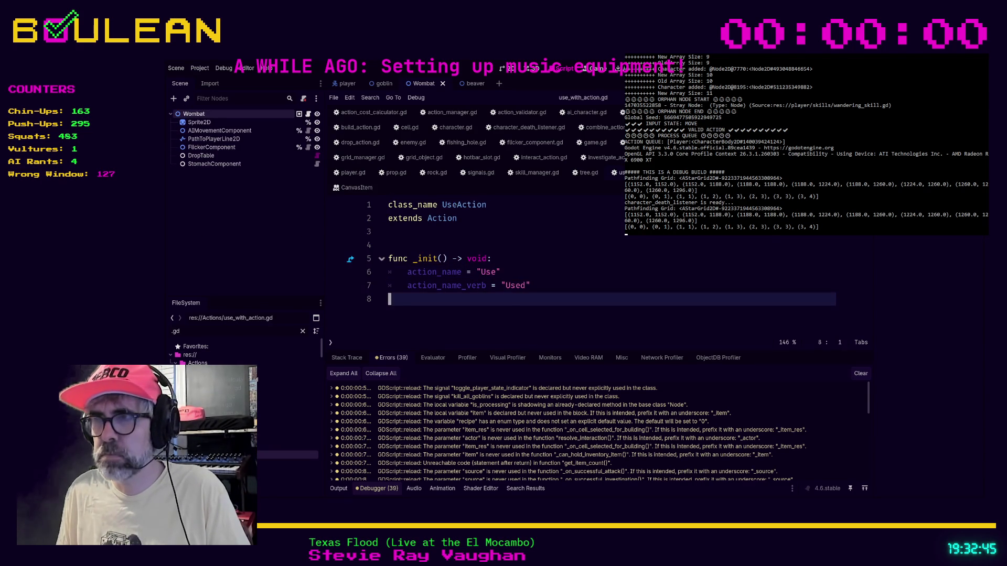
{"action": "double_click", "coordinate": [287, 407]}
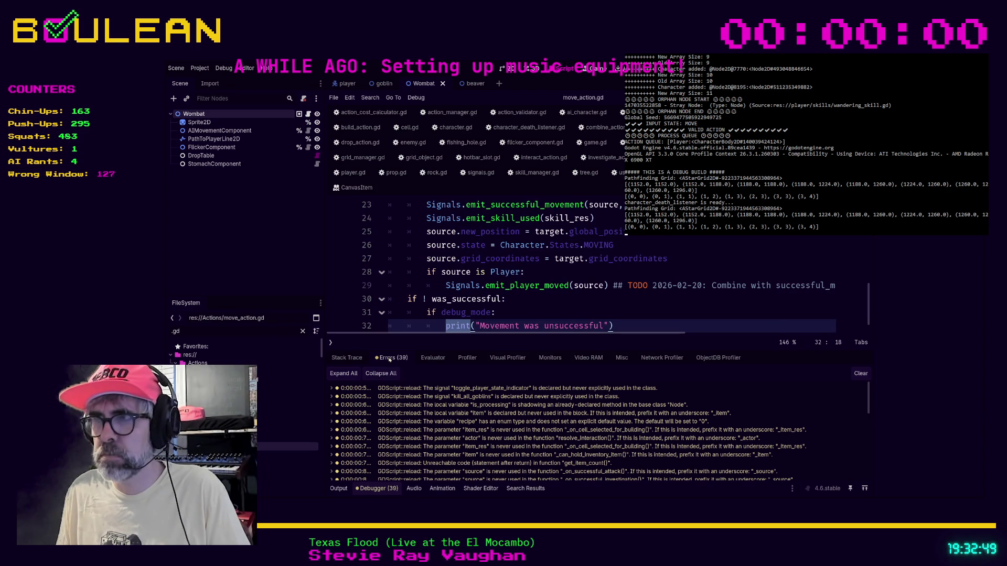
{"action": "left_click", "coordinate": [858, 373]}
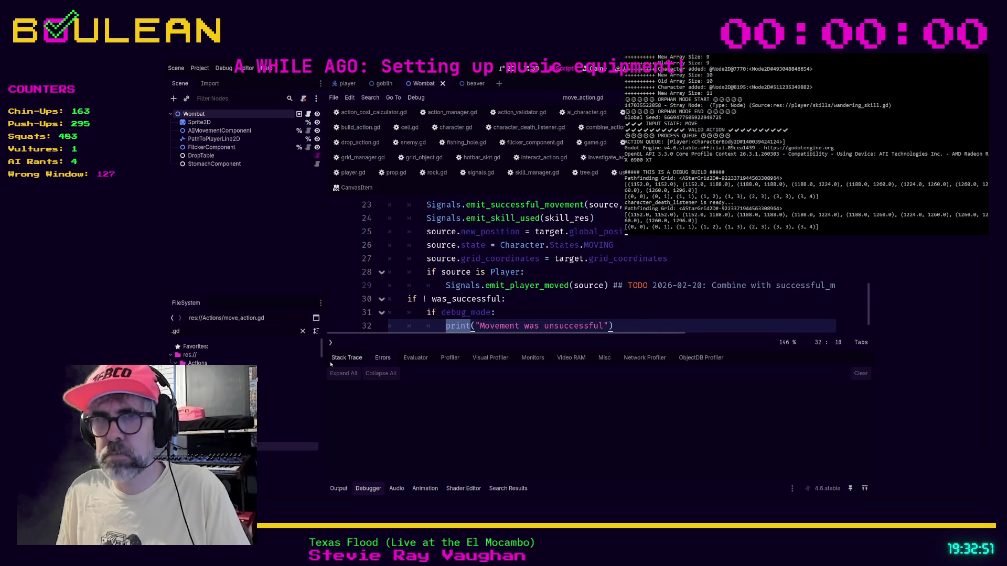
Step: Cycle back through recent scripts (build_action, audio_manager, wait_action, move_action) using Alt+Left
{"action": "key", "text": "alt+Left"}
{"action": "key", "text": "alt+Left"}
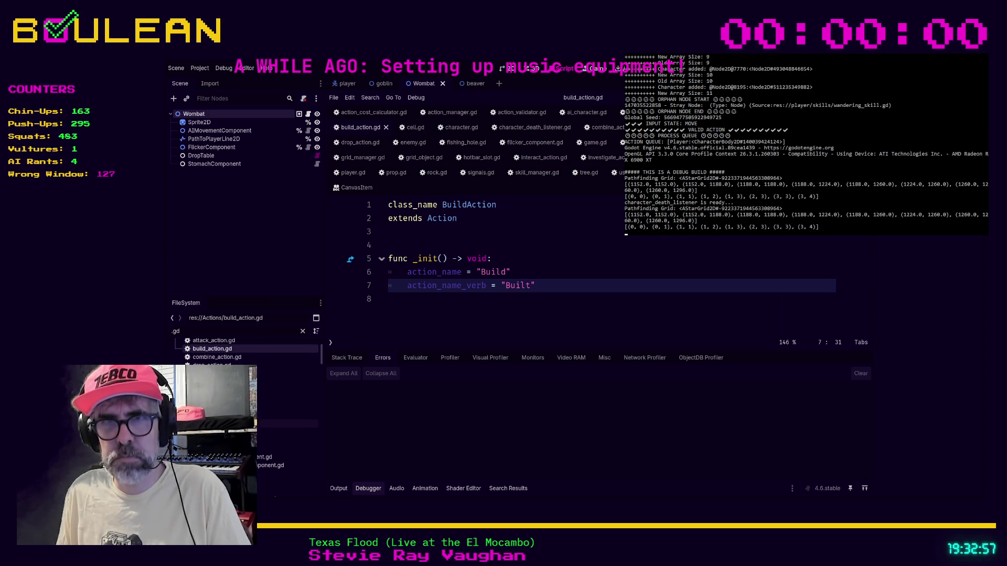
{"action": "key", "text": "alt+Left"}
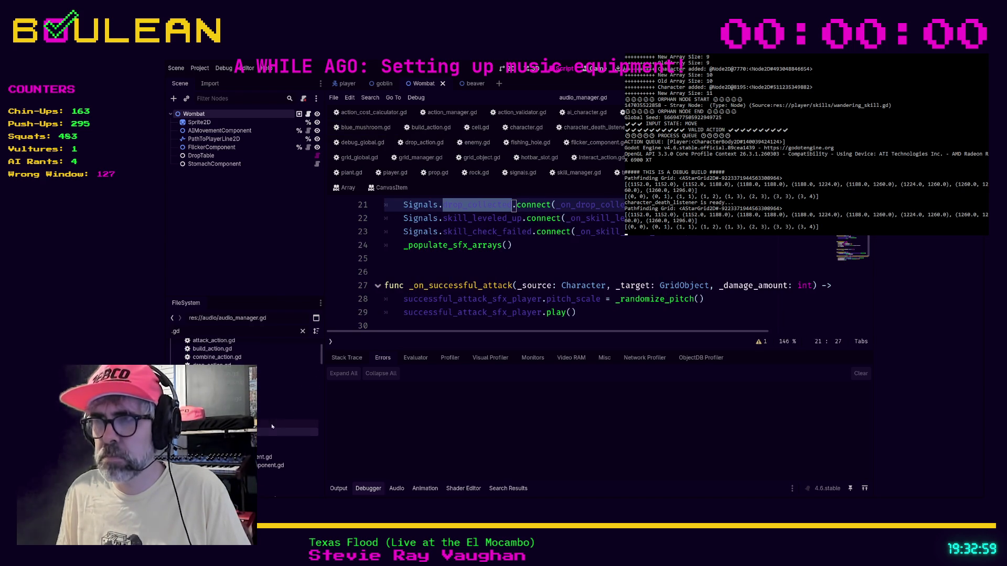
{"action": "key", "text": "alt+Left"}
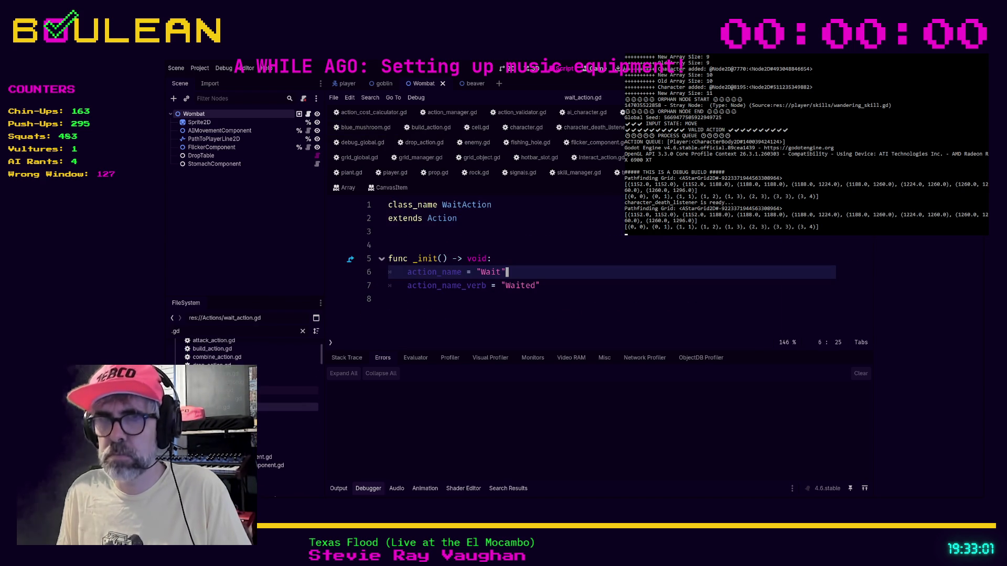
{"action": "key", "text": "alt+Left"}
{"action": "key", "text": "alt+Left"}
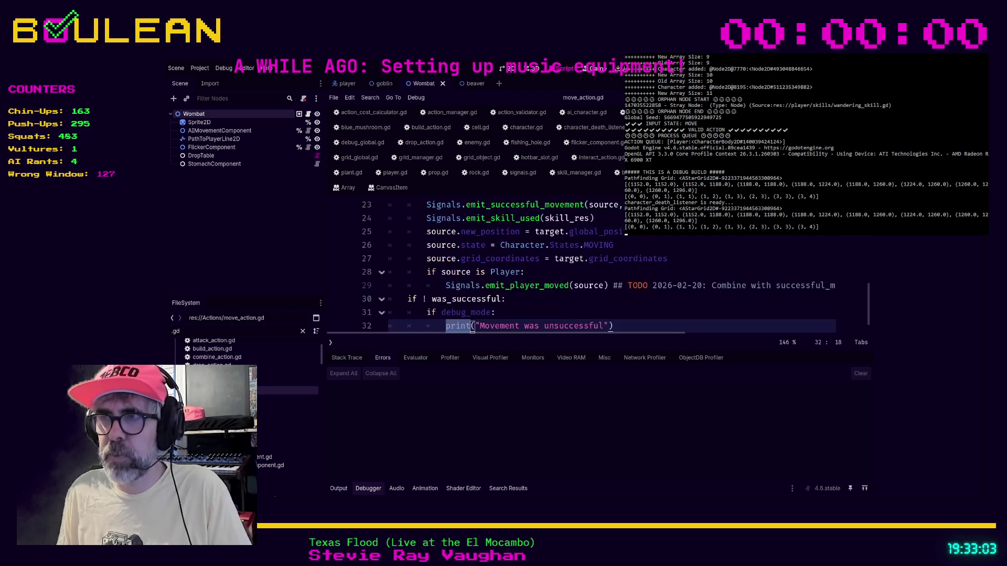
{"action": "key", "text": "alt+Left"}
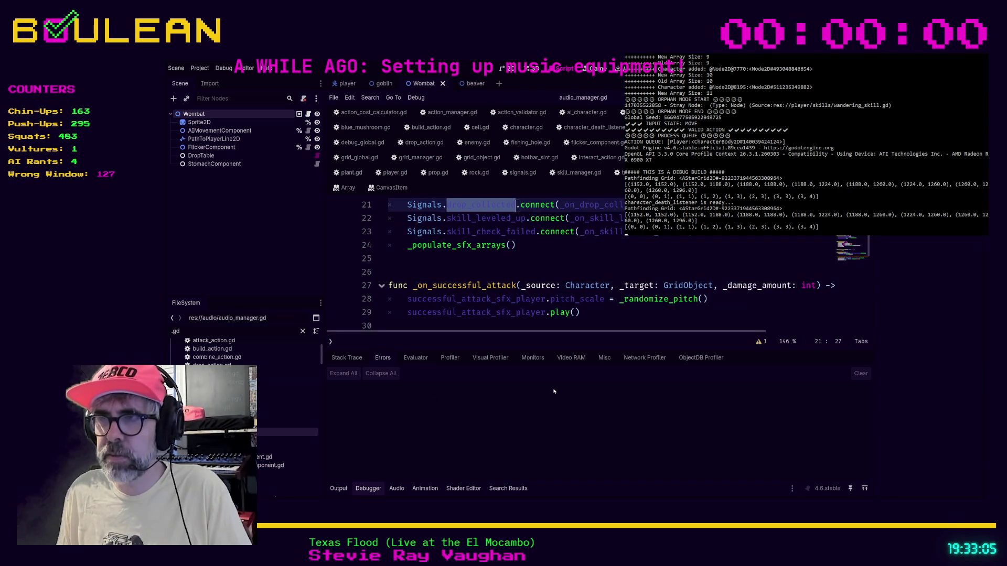
Step: Rename the line 64 drop_name parameter to _drop_name via its warning, then open flicker_component.gd
{"action": "left_click", "coordinate": [761, 342]}
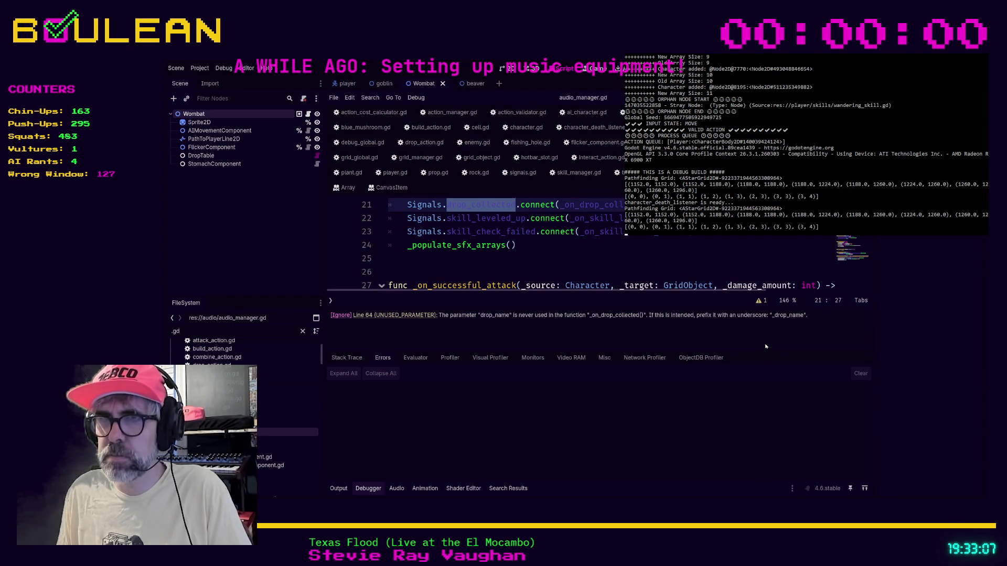
{"action": "left_click", "coordinate": [412, 315]}
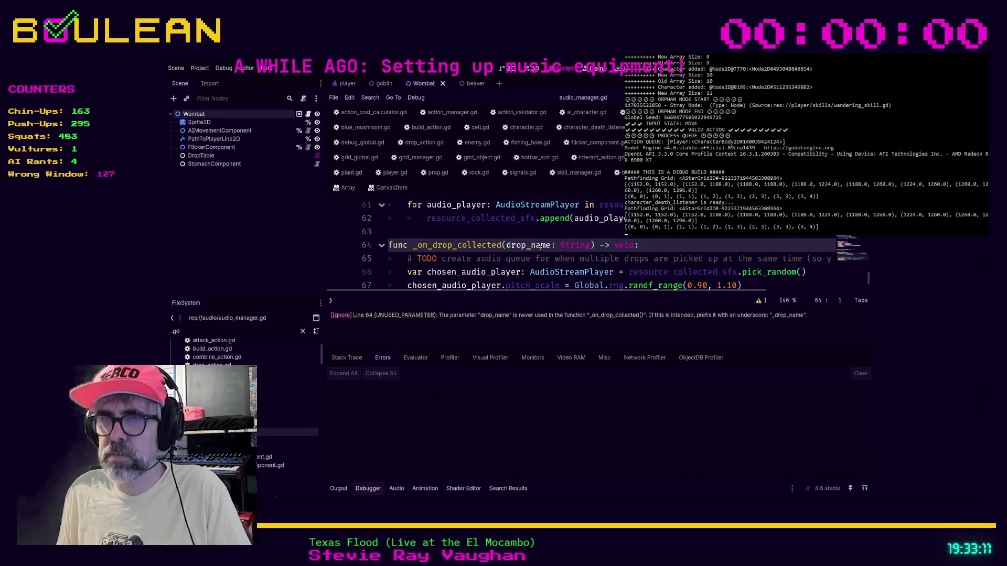
{"action": "left_click", "coordinate": [506, 245]}
{"action": "type", "text": "_"}
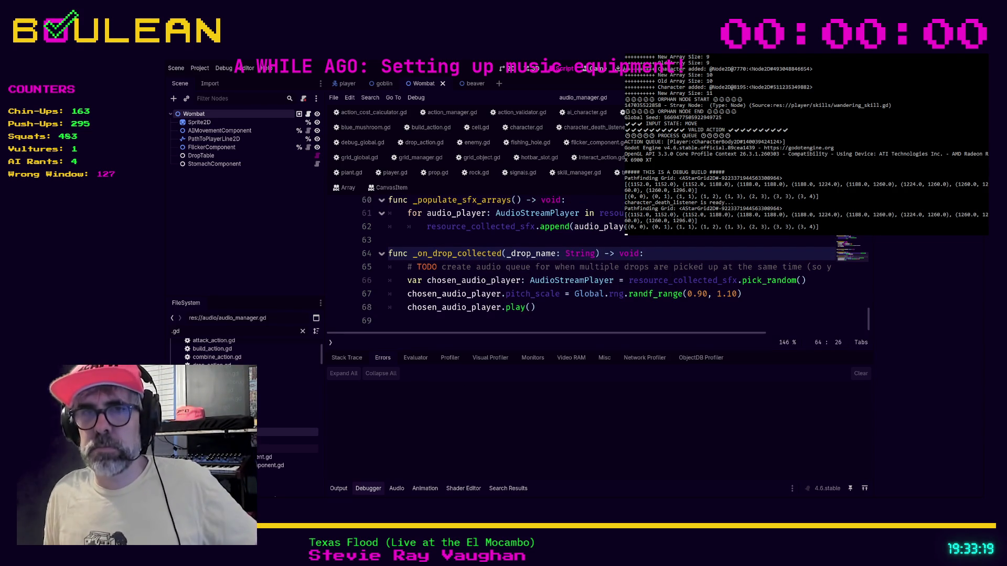
{"action": "double_click", "coordinate": [220, 449]}
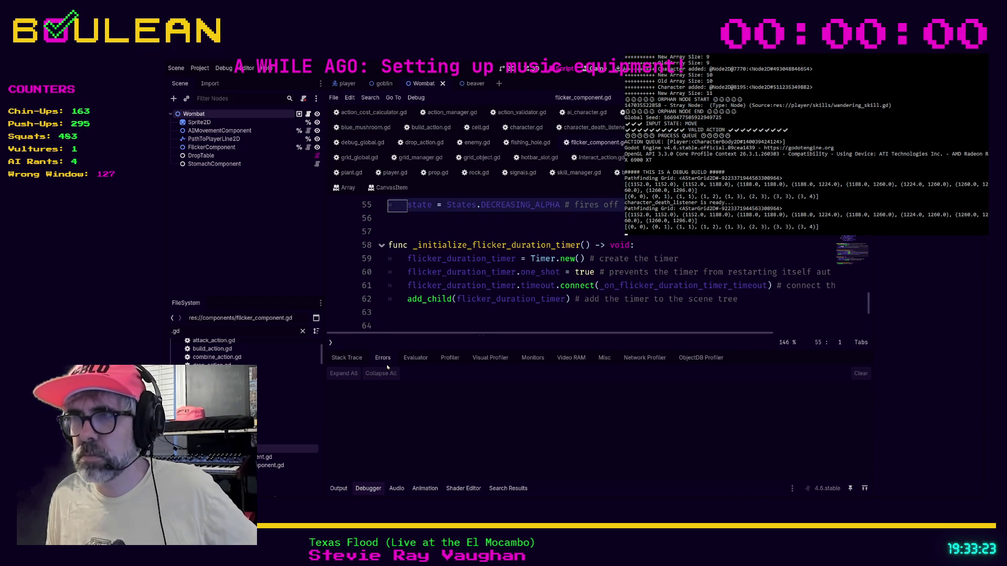
Step: Open item_processor_slot_component.gd from the FileSystem dock and display its warnings list
{"action": "double_click", "coordinate": [236, 457]}
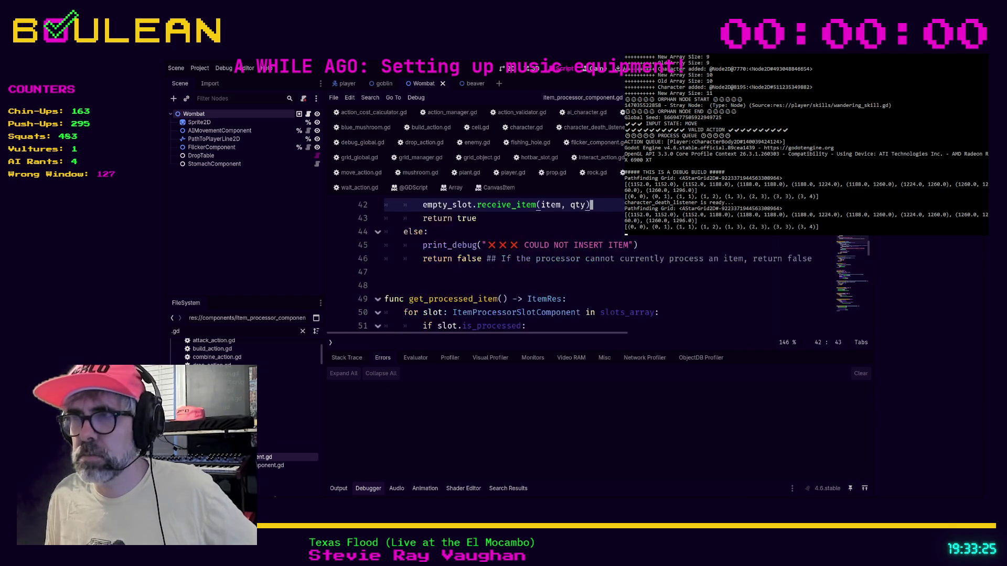
{"action": "double_click", "coordinate": [236, 466]}
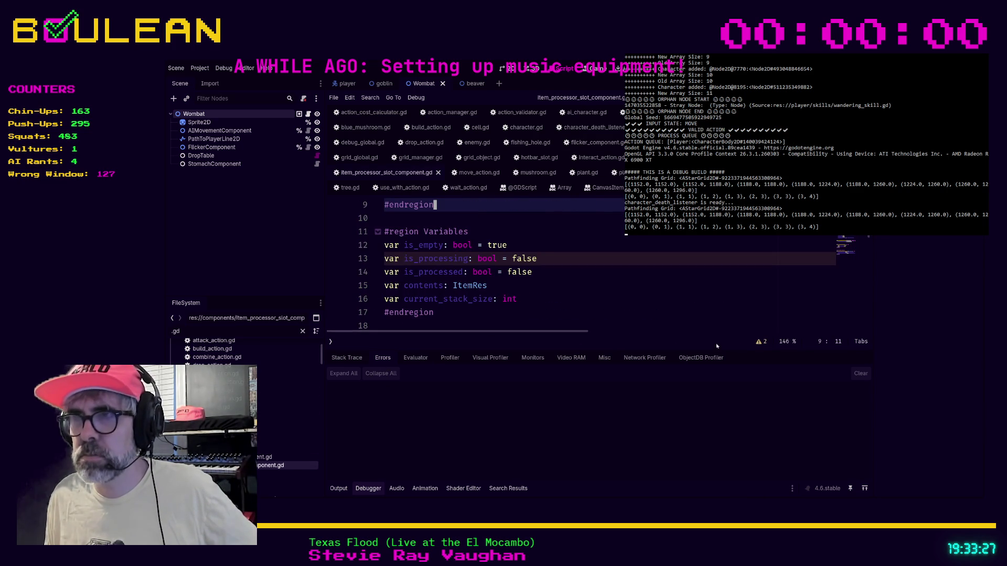
{"action": "left_click", "coordinate": [761, 342]}
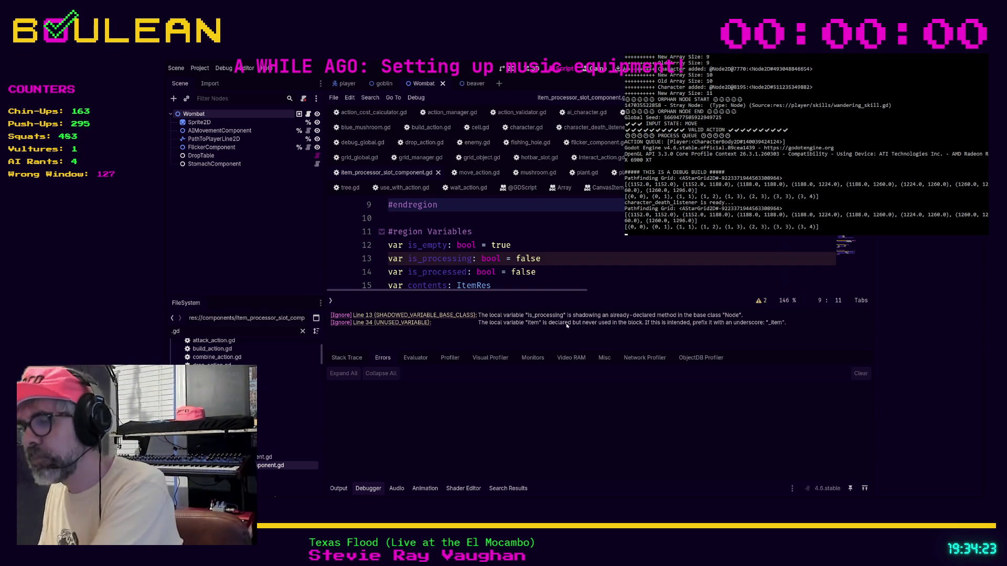
Step: Comment out the unused var item line 34 with Ctrl+K
{"action": "left_click", "coordinate": [761, 299]}
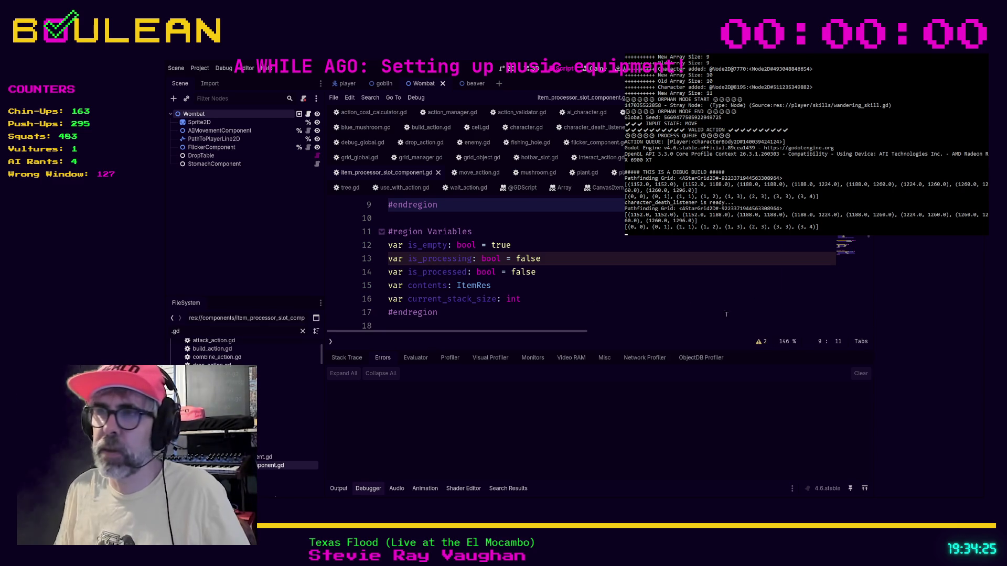
{"action": "left_click", "coordinate": [761, 341]}
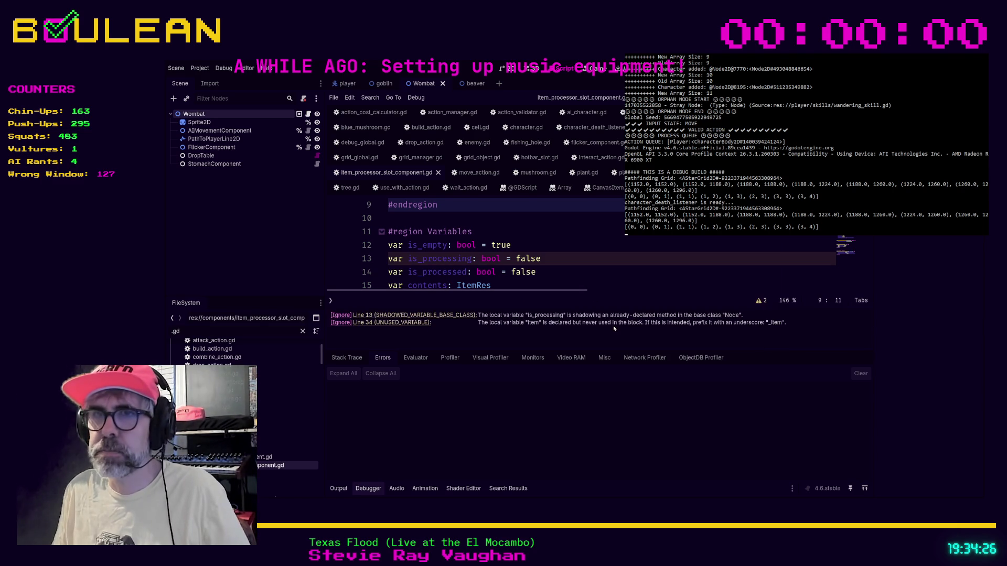
{"action": "left_click", "coordinate": [413, 315]}
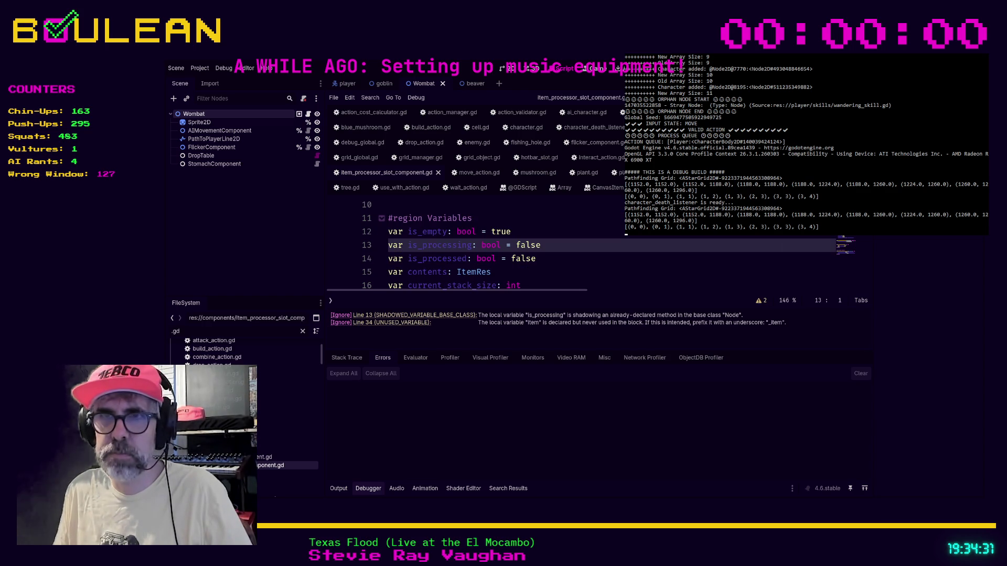
{"action": "left_click", "coordinate": [387, 323]}
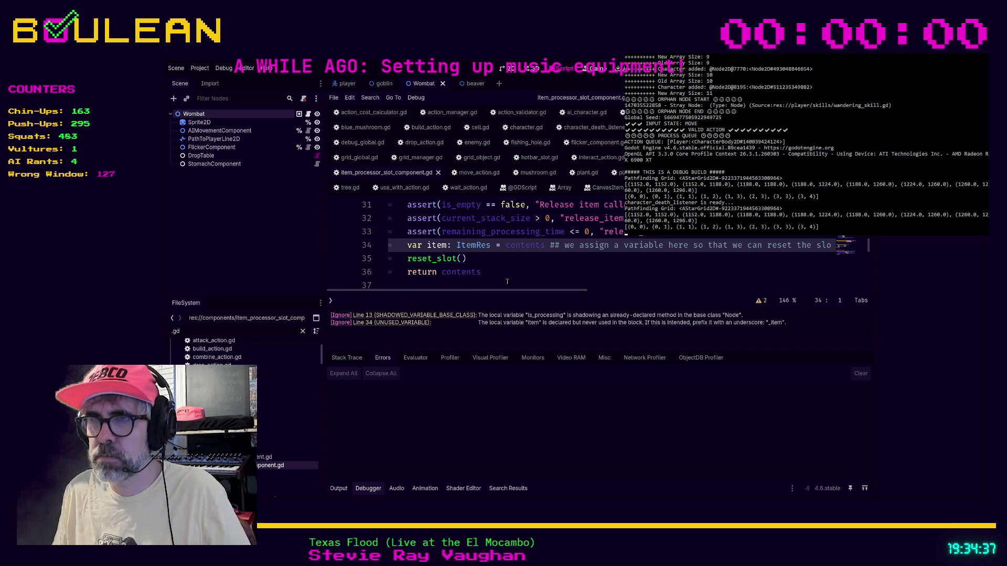
{"action": "left_click", "coordinate": [408, 245]}
{"action": "key", "text": "ctrl"}
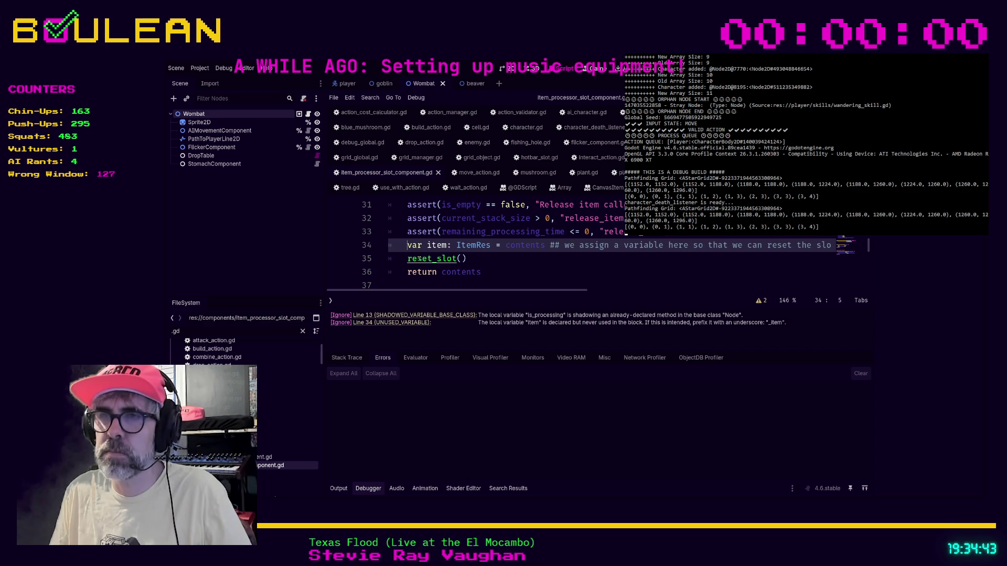
{"action": "key", "text": "ctrl+k"}
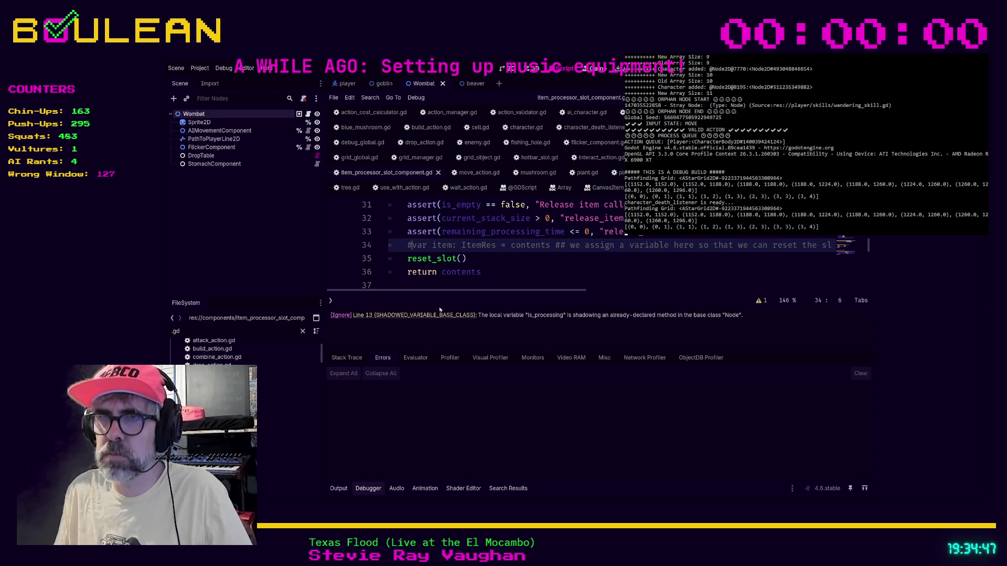
Step: Return to the line 13 is_processing declaration and enlarge the code editor area
{"action": "left_click", "coordinate": [436, 319]}
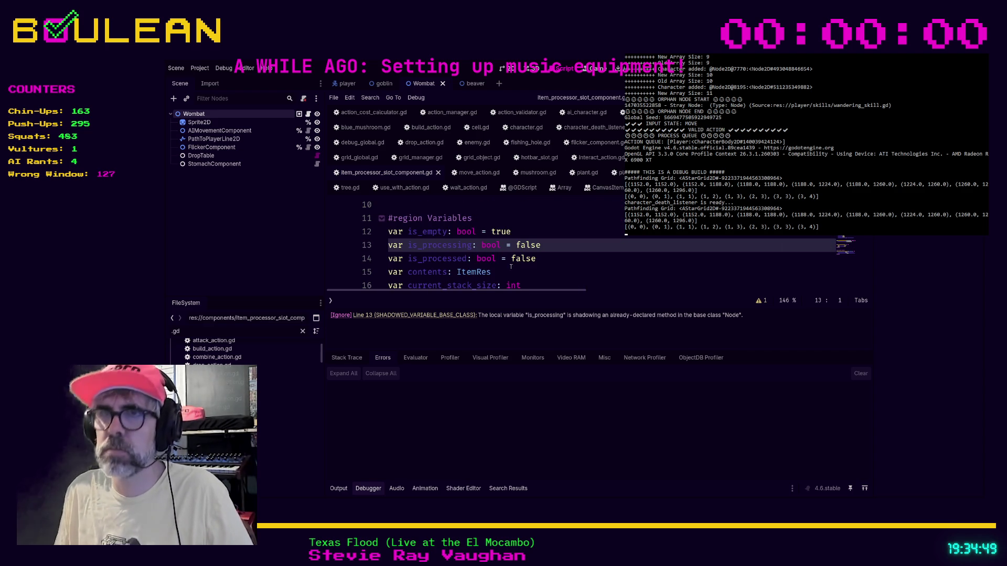
{"action": "scroll", "coordinate": [577, 252], "scroll_direction": "up", "scroll_amount": 1}
{"action": "scroll", "coordinate": [597, 249], "scroll_direction": "down", "scroll_amount": 1}
{"action": "scroll", "coordinate": [597, 249], "scroll_direction": "down", "scroll_amount": 2}
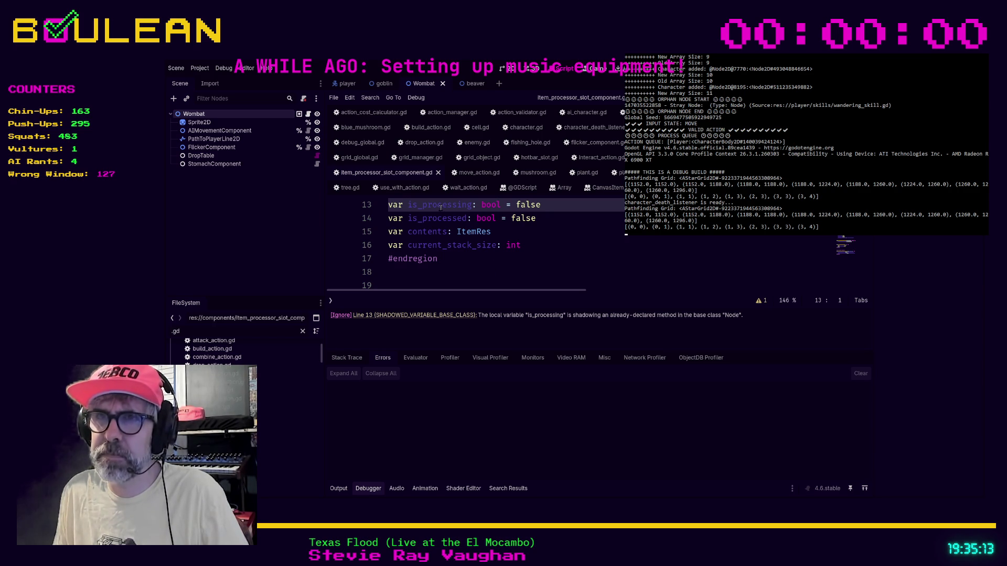
{"action": "scroll", "coordinate": [518, 246], "scroll_direction": "up", "scroll_amount": 1}
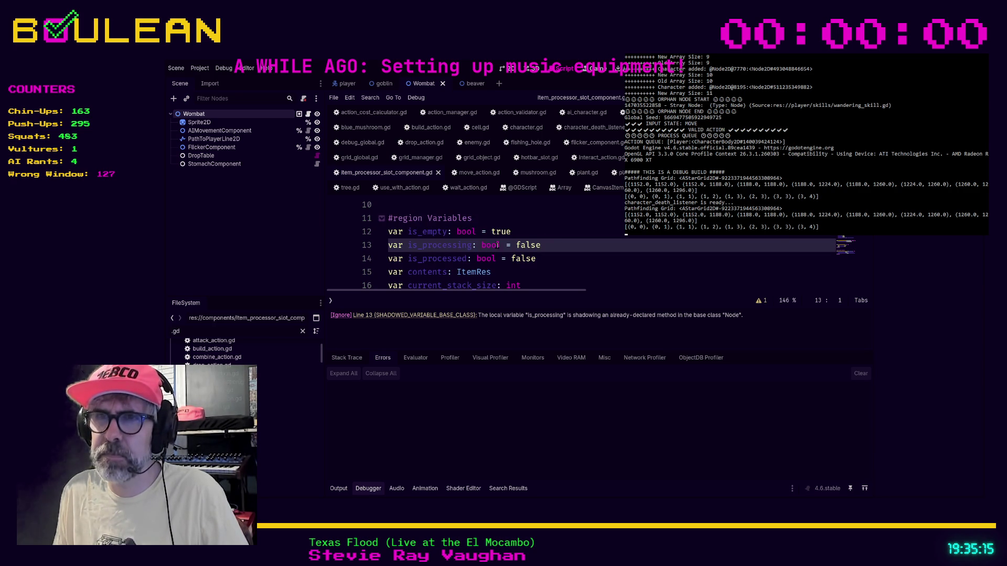
{"action": "left_click", "coordinate": [556, 258]}
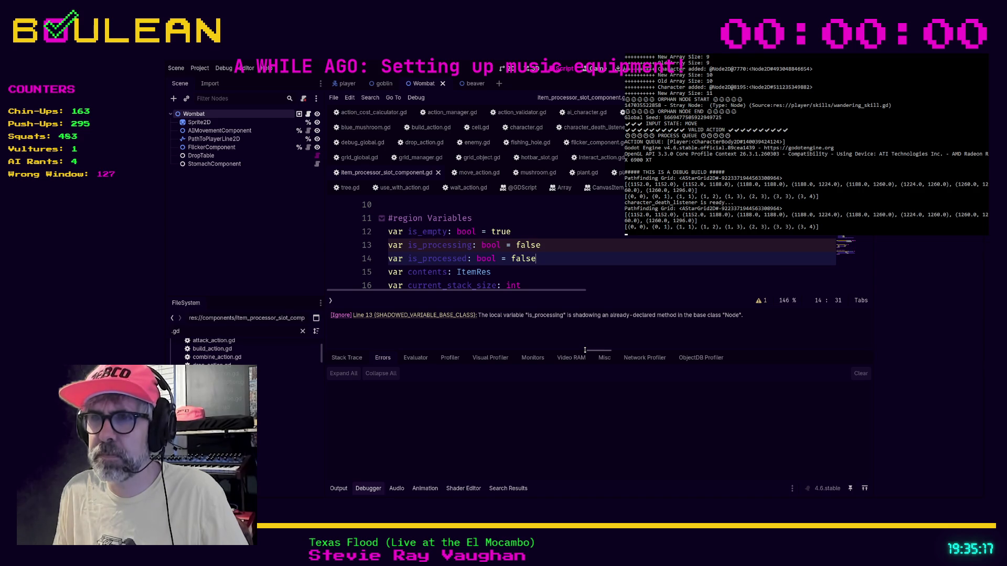
{"action": "left_click_drag", "start_coordinate": [587, 351], "coordinate": [586, 383]}
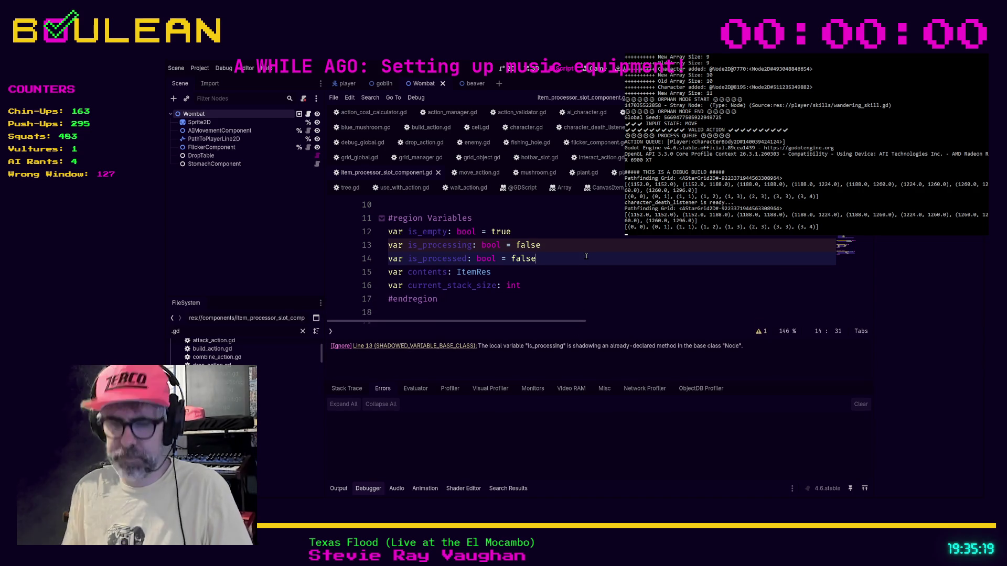
Step: Search the script for is_processing and land on its bool declaration on line 13
{"action": "key", "text": "ctrl+f"}
{"action": "type", "text": "is_process"}
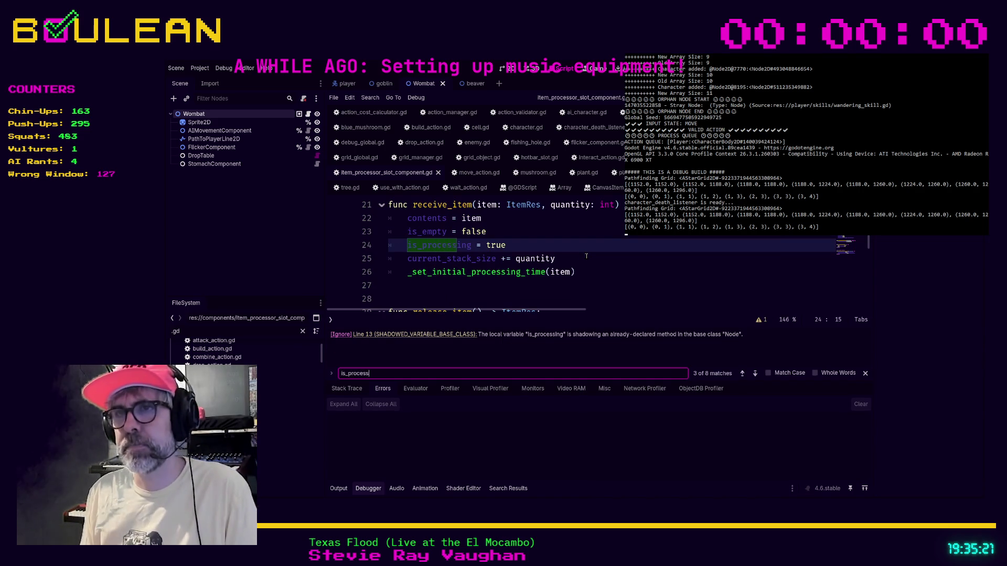
{"action": "type", "text": "ing"}
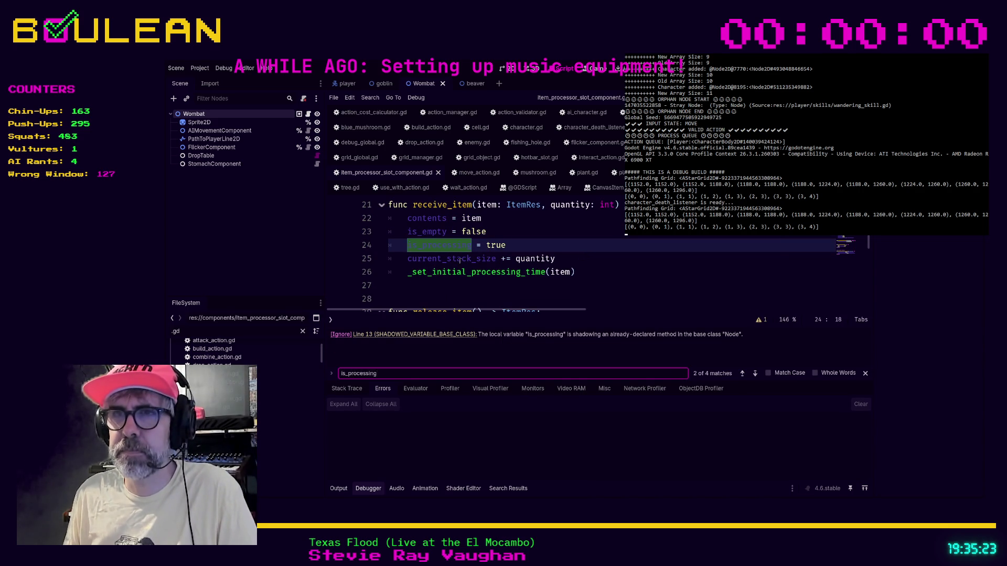
{"action": "scroll", "coordinate": [515, 279], "scroll_direction": "up", "scroll_amount": 1}
{"action": "key", "text": "shift+Return"}
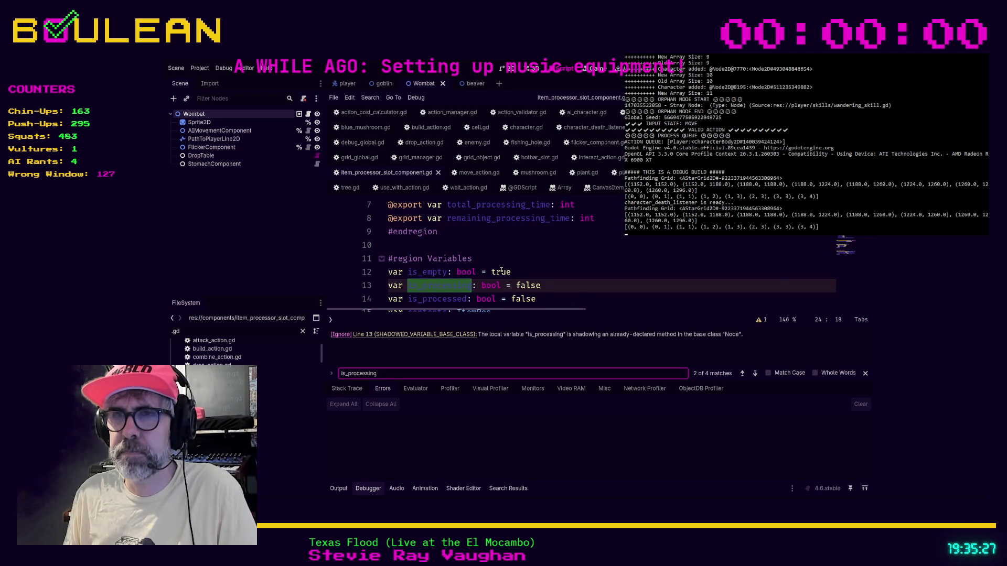
{"action": "scroll", "coordinate": [501, 271], "scroll_direction": "down", "scroll_amount": 1}
{"action": "key", "text": "Escape"}
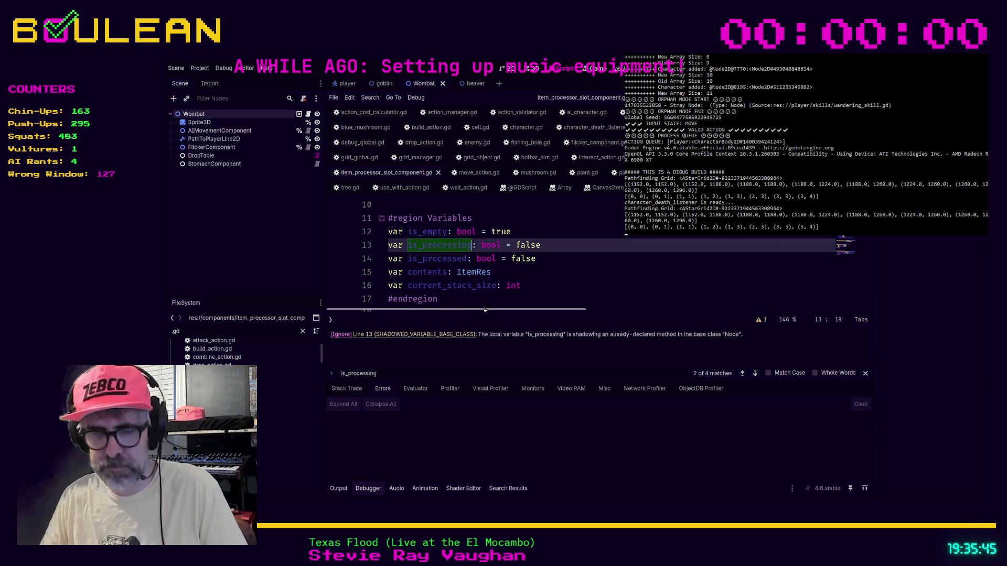
Step: Rename is_processing to is_processing_x on lines 13 and 24 and save
{"action": "type", "text": "x"}
{"action": "key", "text": "BackSpace"}
{"action": "type", "text": "_x"}
{"action": "left_click", "coordinate": [547, 300]}
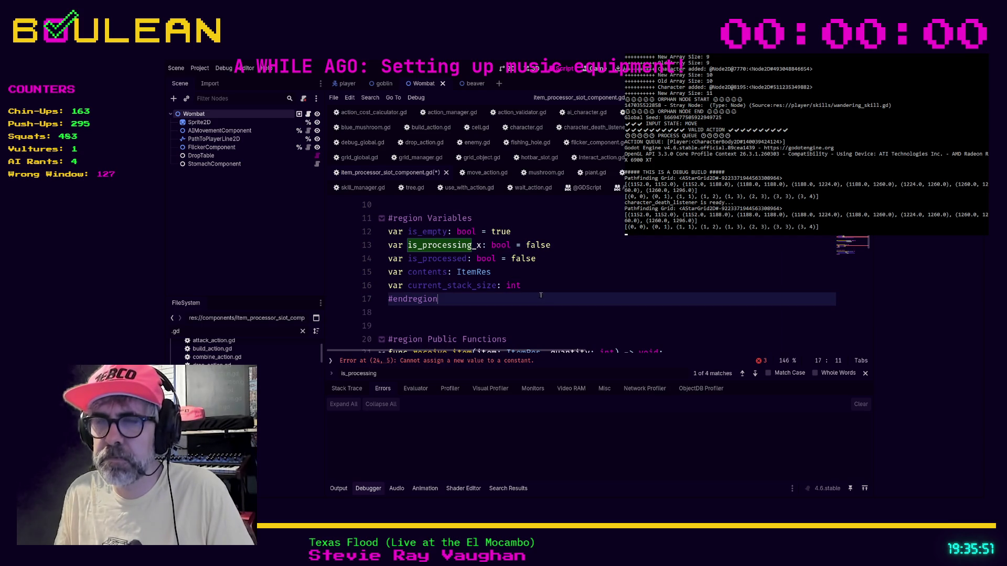
{"action": "scroll", "coordinate": [545, 298], "scroll_direction": "down", "scroll_amount": 3}
{"action": "left_click", "coordinate": [472, 273]}
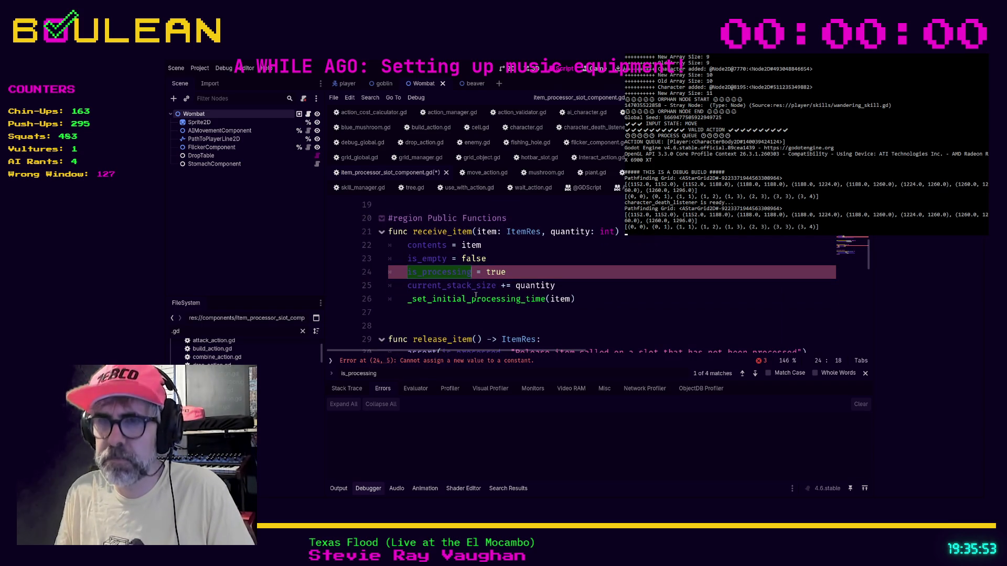
{"action": "type", "text": "_x"}
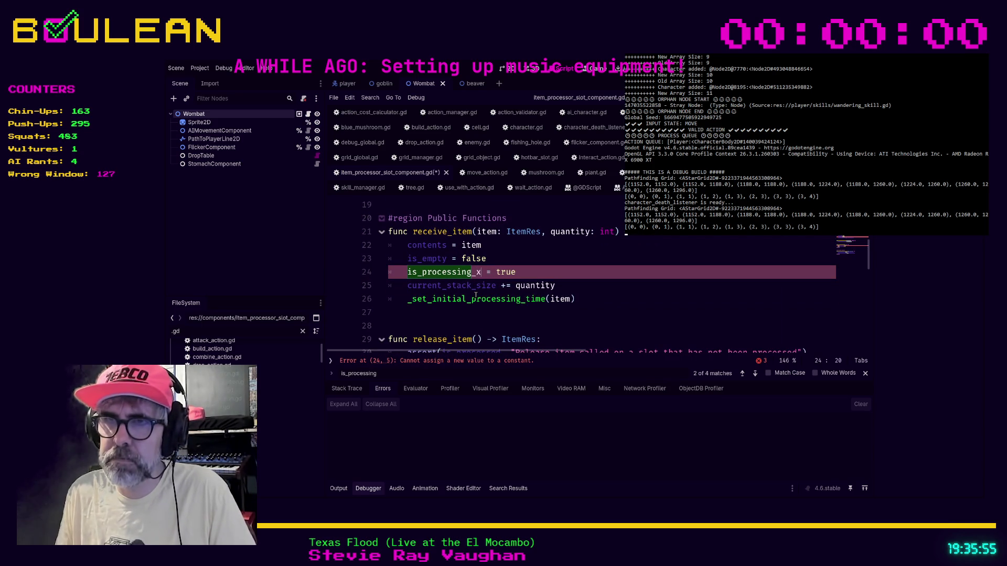
{"action": "left_click", "coordinate": [573, 324]}
{"action": "scroll", "coordinate": [573, 323], "scroll_direction": "up", "scroll_amount": 2}
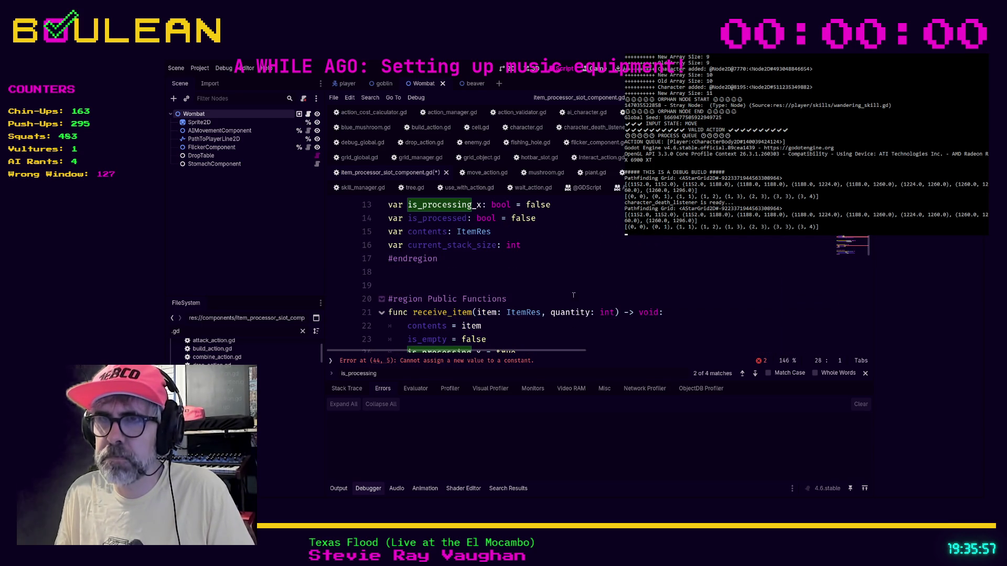
{"action": "left_click", "coordinate": [569, 272]}
{"action": "key", "text": "ctrl+s"}
Step: Go to the line 44 is_processing error and save the script again
{"action": "scroll", "coordinate": [565, 281], "scroll_direction": "up", "scroll_amount": 4}
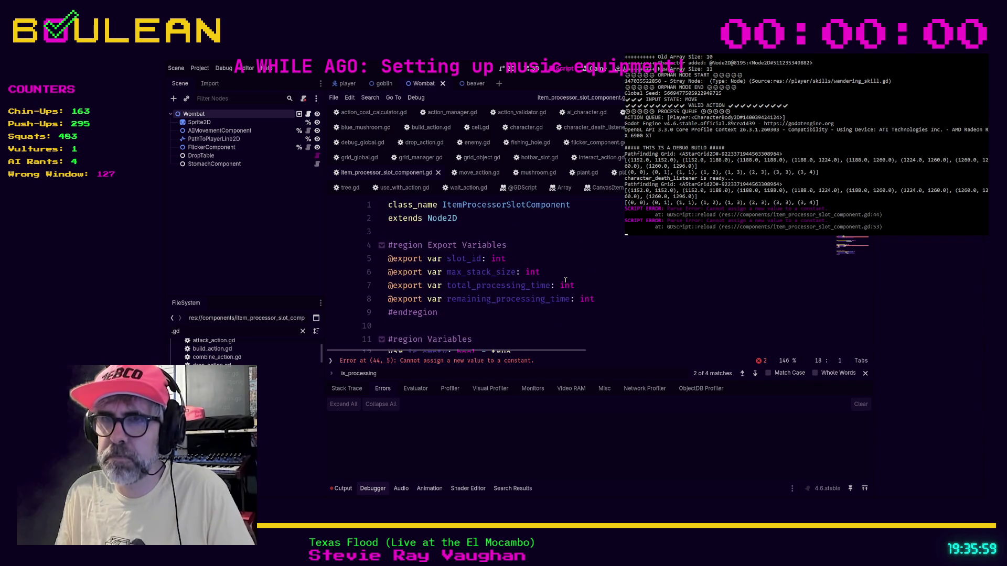
{"action": "scroll", "coordinate": [565, 282], "scroll_direction": "down", "scroll_amount": 2}
{"action": "left_click", "coordinate": [529, 312]}
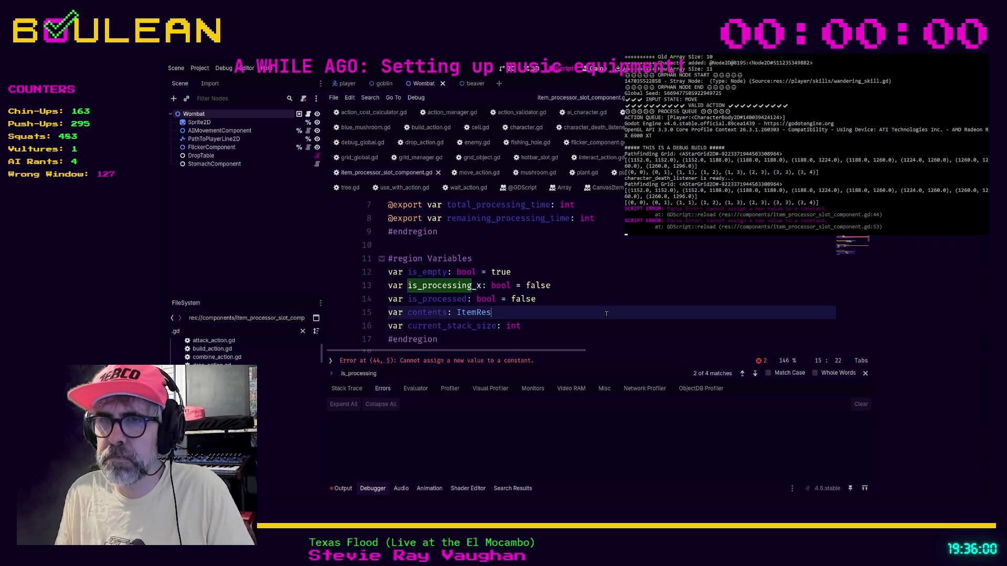
{"action": "left_click", "coordinate": [498, 367]}
{"action": "left_click", "coordinate": [511, 299]}
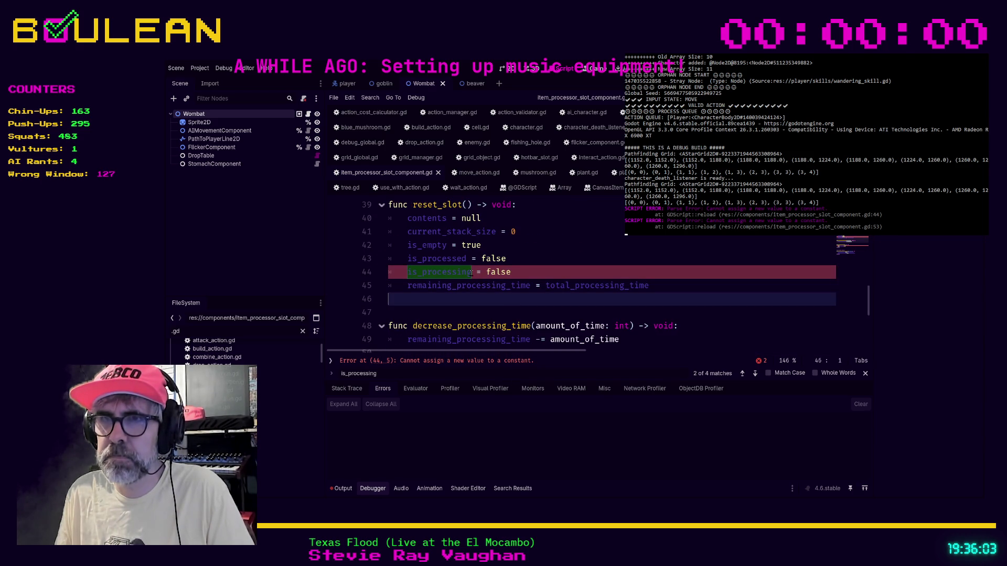
{"action": "left_click", "coordinate": [471, 272]}
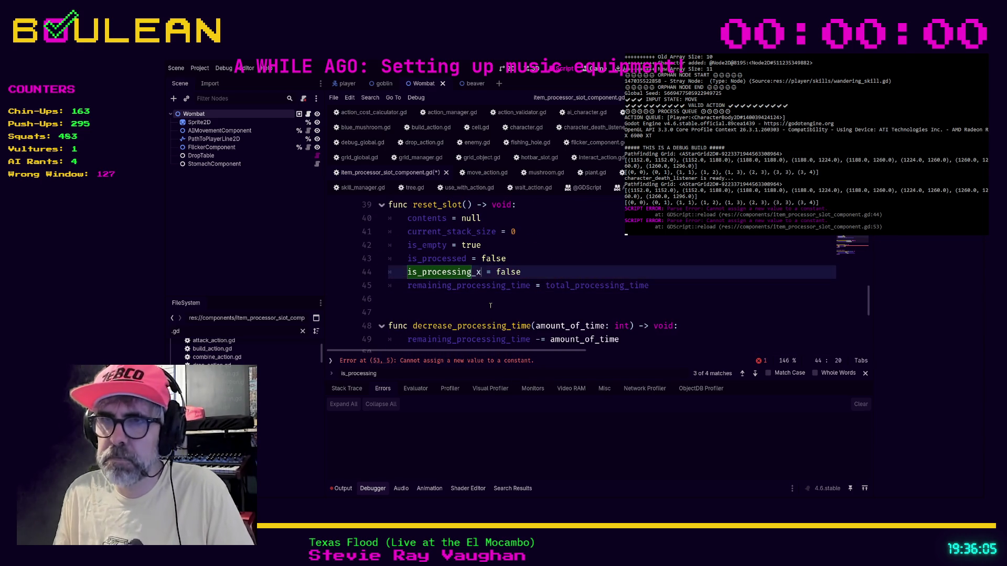
{"action": "left_click", "coordinate": [468, 312]}
{"action": "key", "text": "ctrl+s"}
Step: Rename the line 53 is_processing occurrence to is_processing_x and run the game
{"action": "key", "text": "F3"}
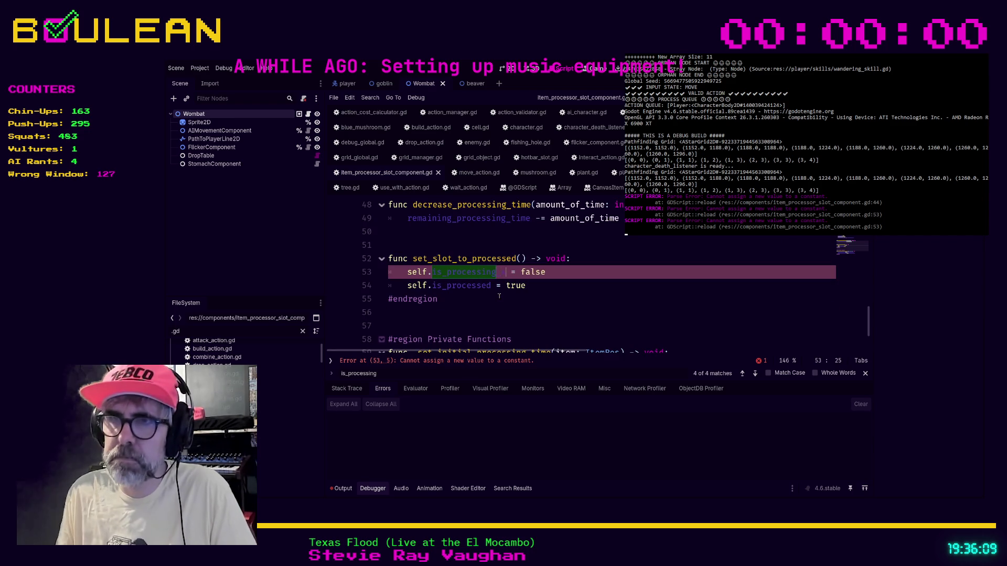
{"action": "type", "text": "_x"}
{"action": "left_click", "coordinate": [498, 297]}
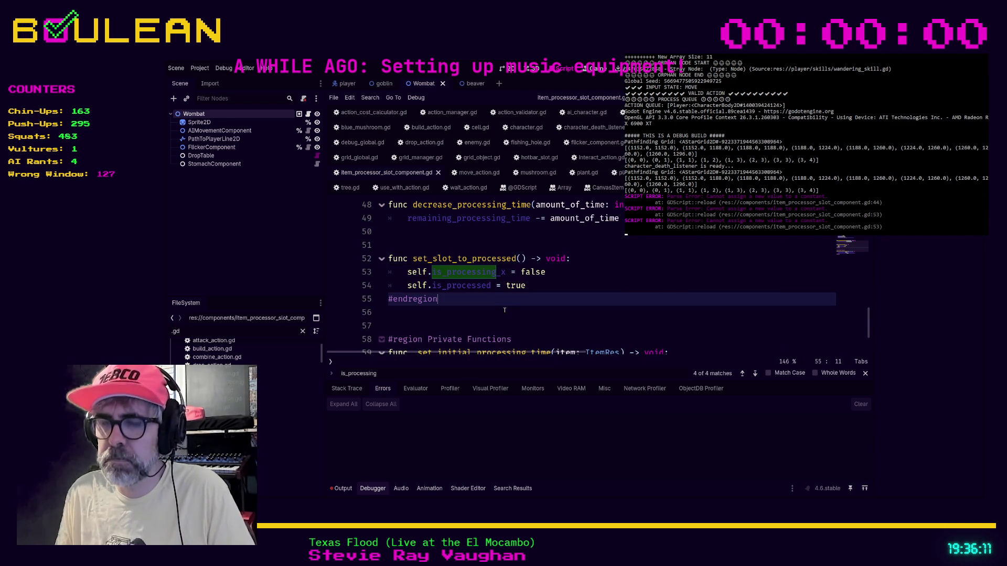
{"action": "key", "text": "F5"}
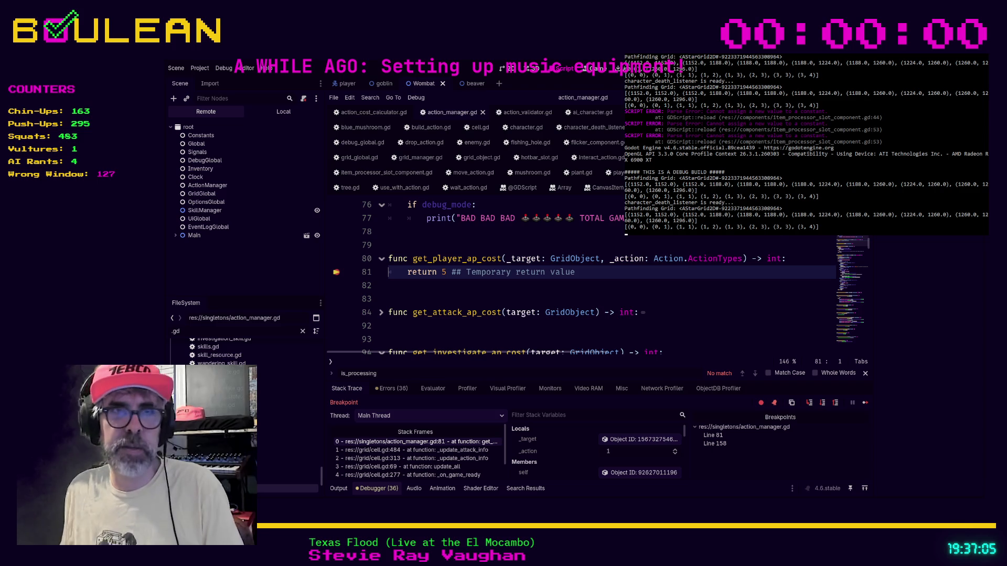
Step: Inspect lines 83–93 of action_manager.gd, then resume with F12 until the line 81 breakpoint hits
{"action": "left_click", "coordinate": [406, 301]}
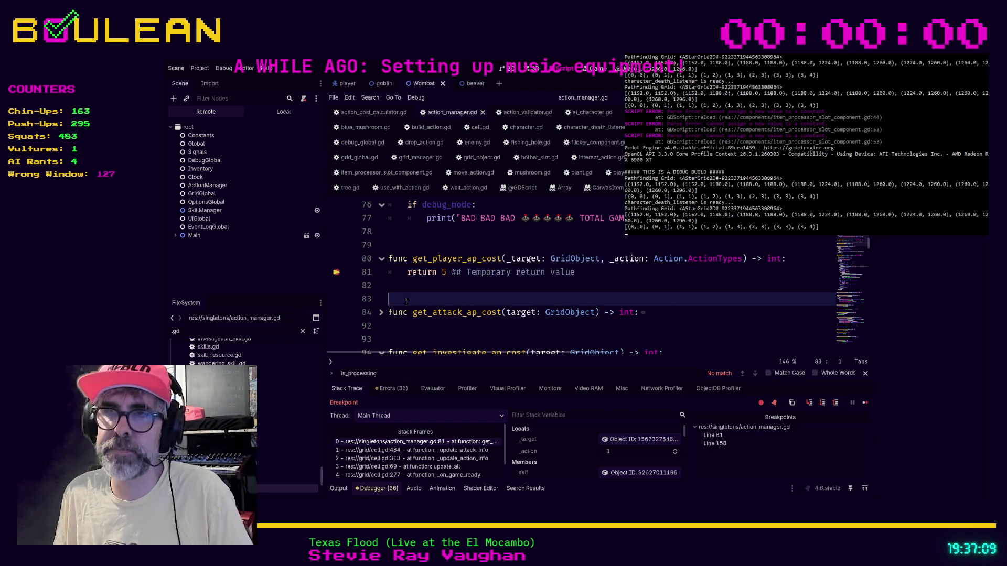
{"action": "scroll", "coordinate": [424, 296], "scroll_direction": "down", "scroll_amount": 2}
{"action": "key", "text": "Down"}
{"action": "key", "text": "Down"}
{"action": "key", "text": "Down"}
{"action": "scroll", "coordinate": [427, 284], "scroll_direction": "up", "scroll_amount": 1}
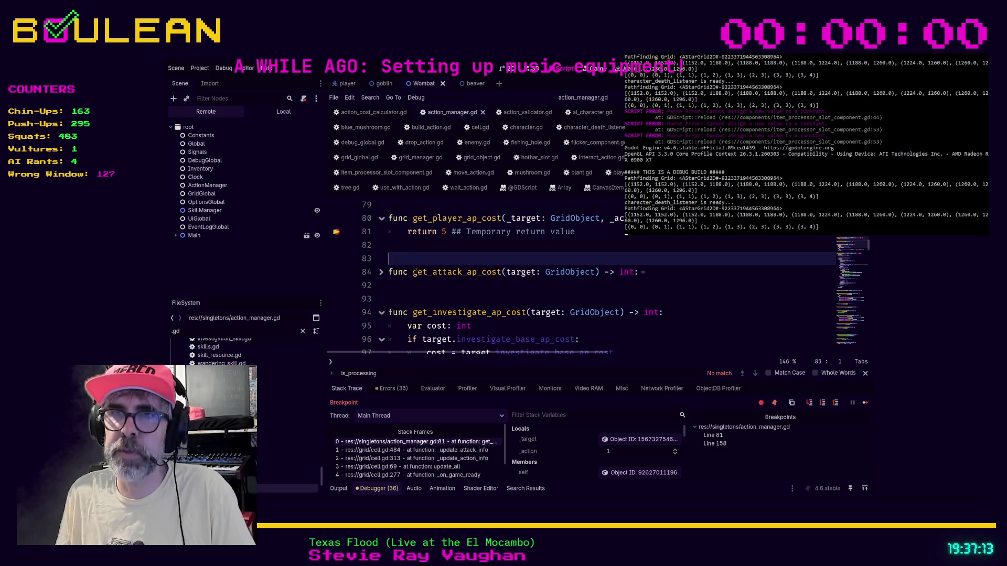
{"action": "left_click", "coordinate": [443, 288]}
{"action": "left_click", "coordinate": [436, 297]}
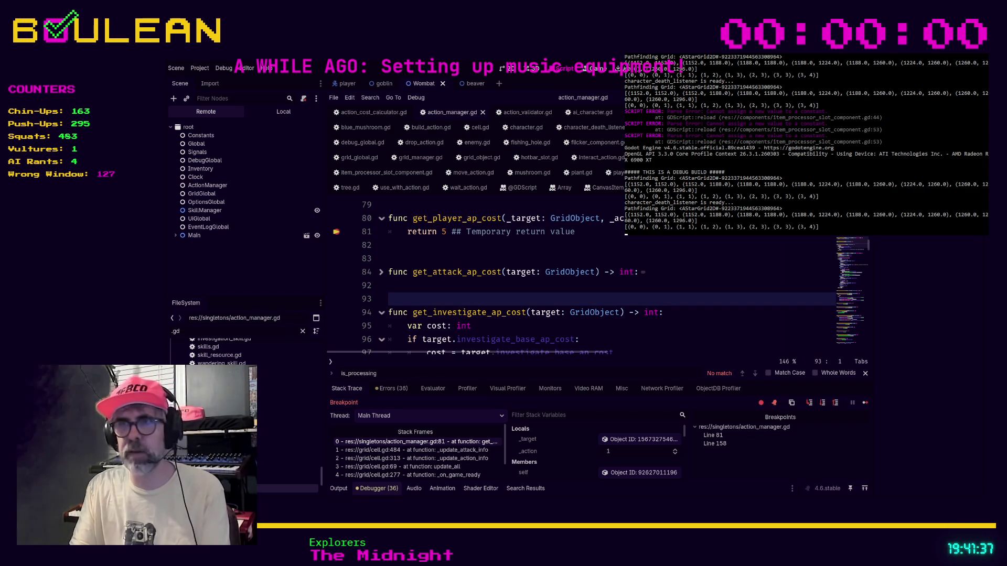
{"action": "key", "text": "F12"}
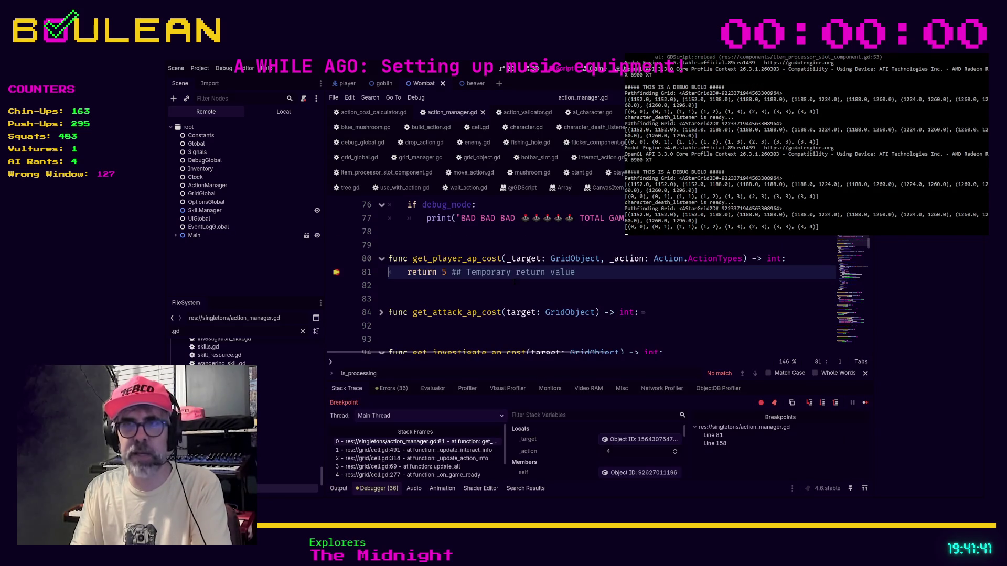
Step: Remove the line 81 breakpoint and relaunch the game with F5 to view the grid map
{"action": "left_click", "coordinate": [476, 288]}
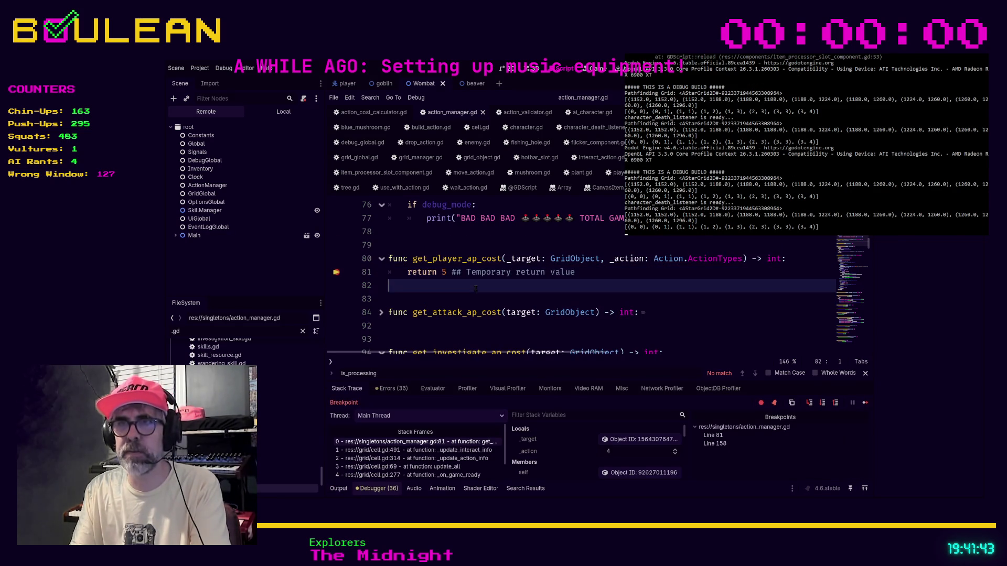
{"action": "left_click", "coordinate": [336, 272]}
{"action": "left_click", "coordinate": [447, 296]}
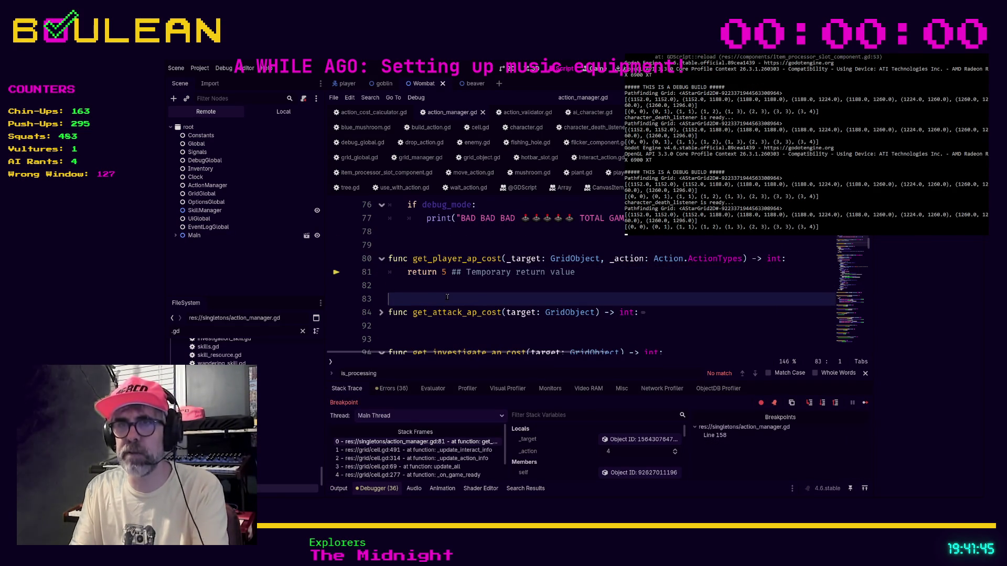
{"action": "key", "text": "F5"}
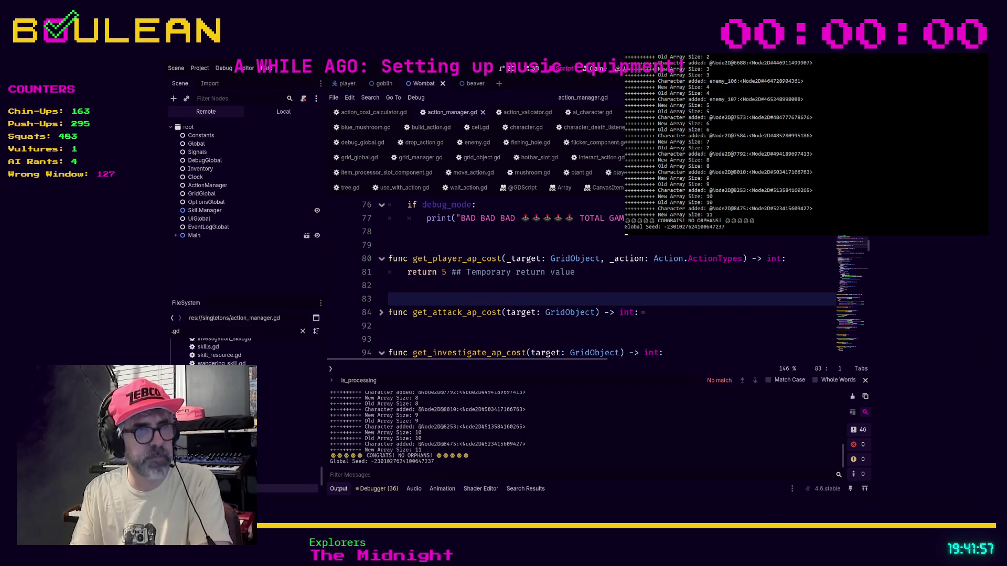
{"action": "key", "text": "alt+Tab"}
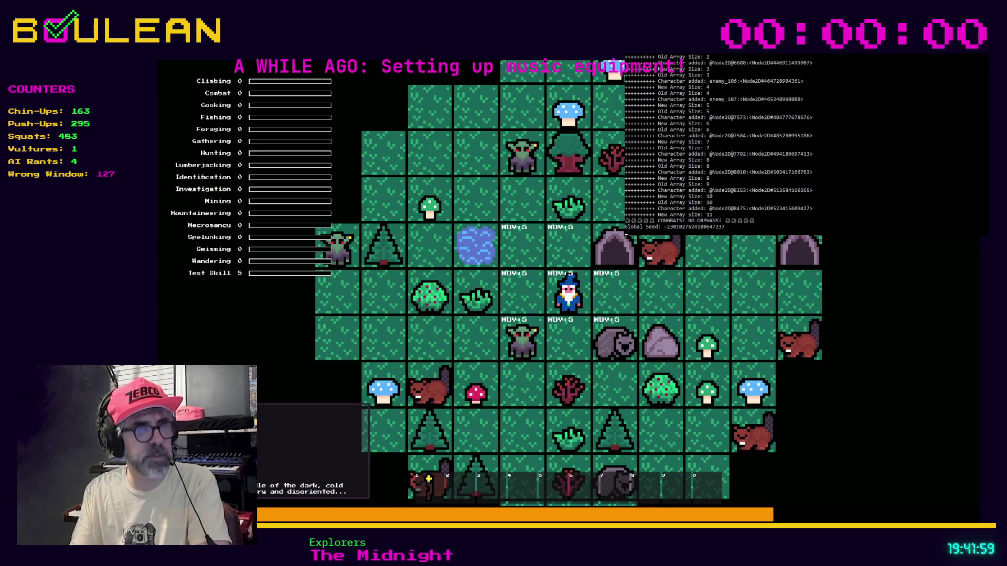